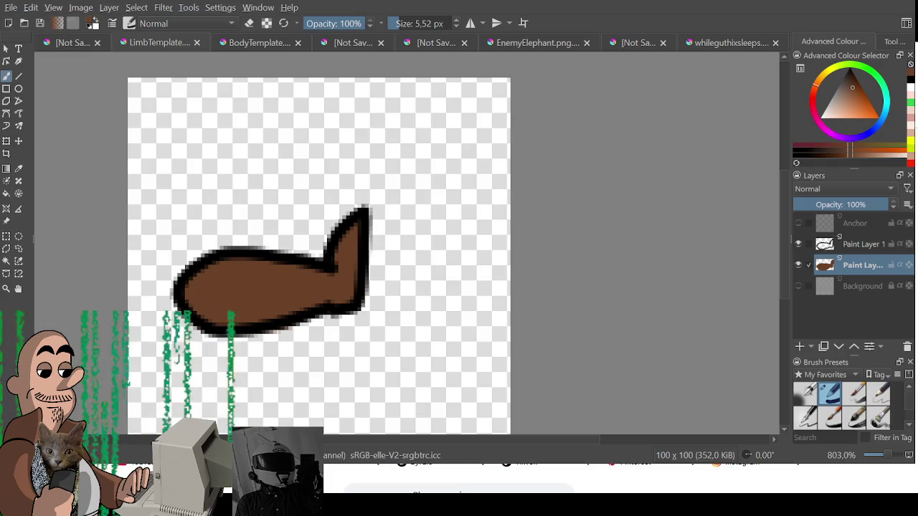
Step: Export the brown limb drawing and switch to the creature character sheet
key(ctrl+s)
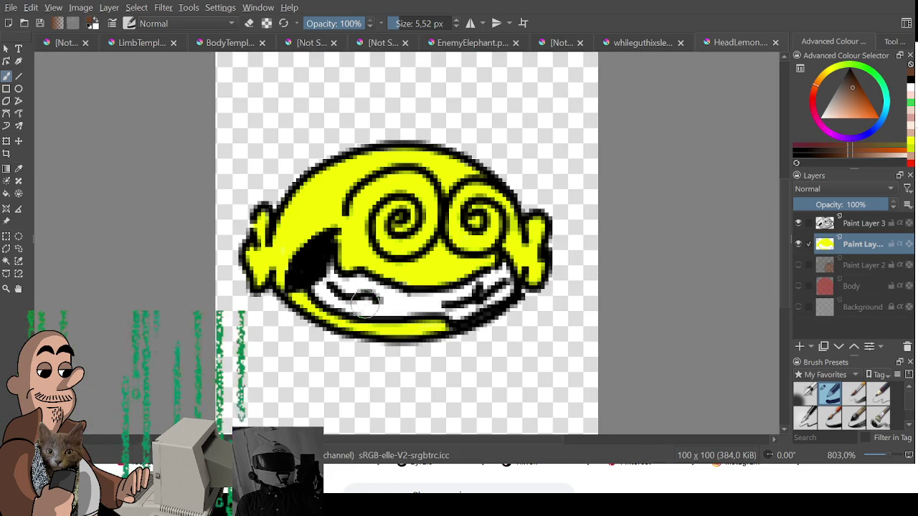
scroll(373, 316, down, 1)
scroll(376, 321, down, 1)
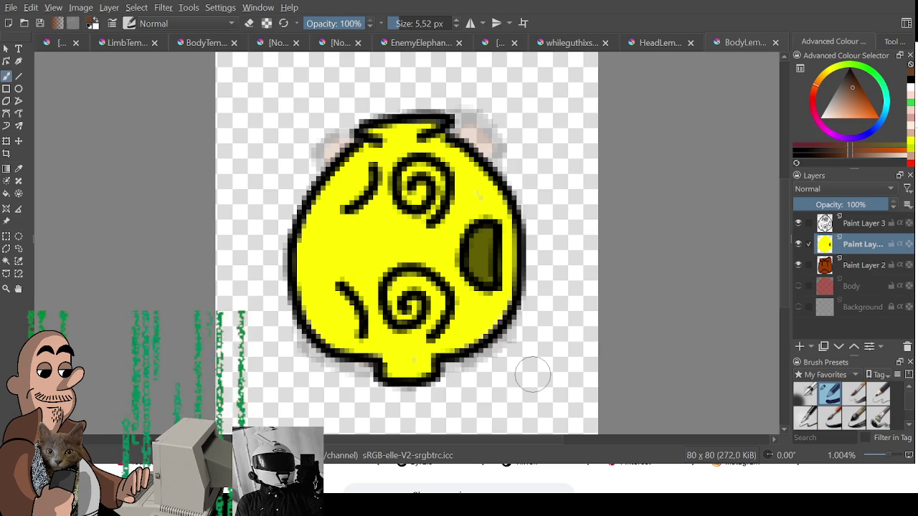
key(ctrl+Tab)
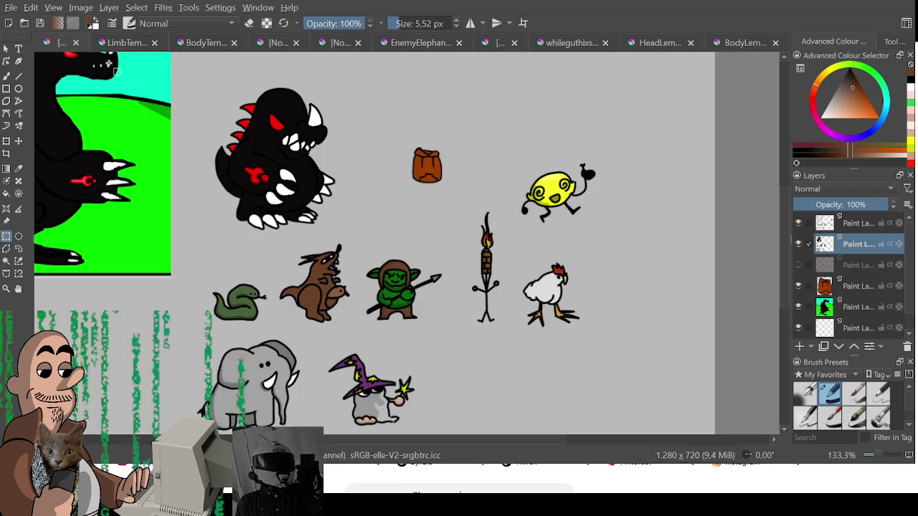
scroll(602, 203, up, 4)
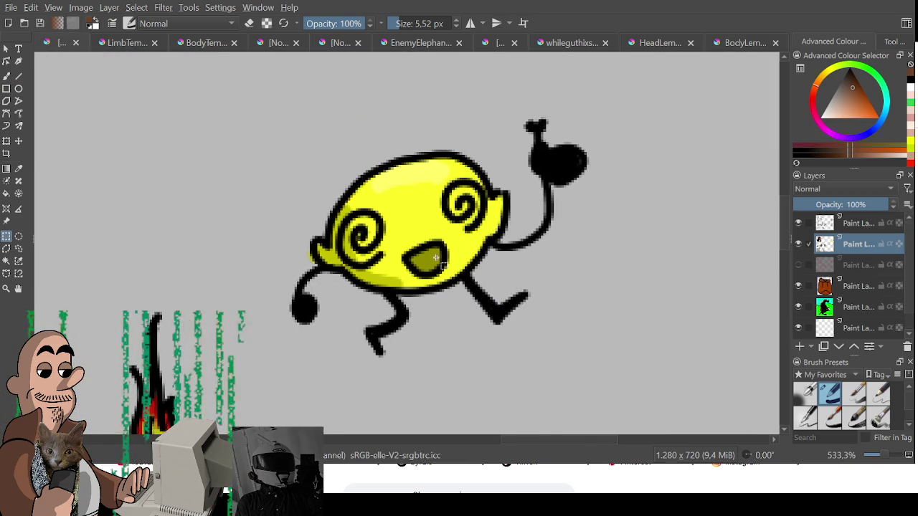
scroll(394, 292, down, 3)
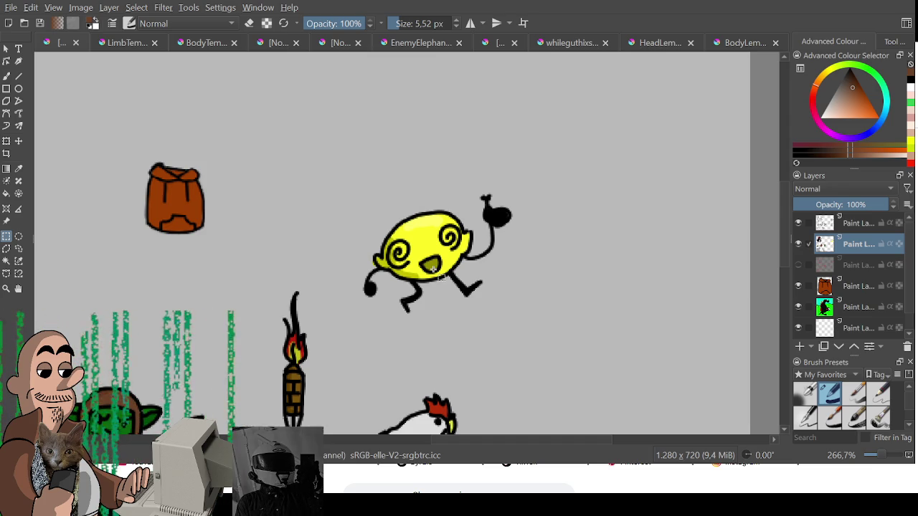
scroll(433, 270, down, 2)
drag(392, 318, 470, 275)
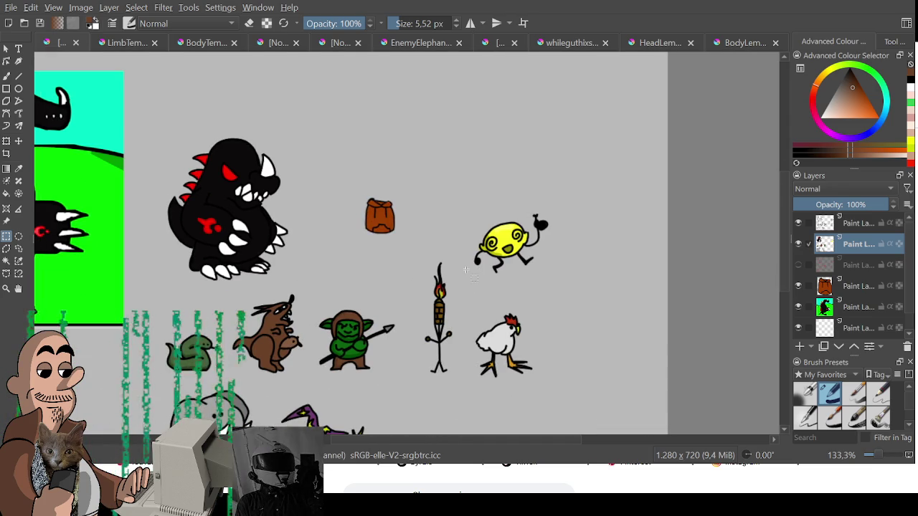
scroll(473, 271, up, 2)
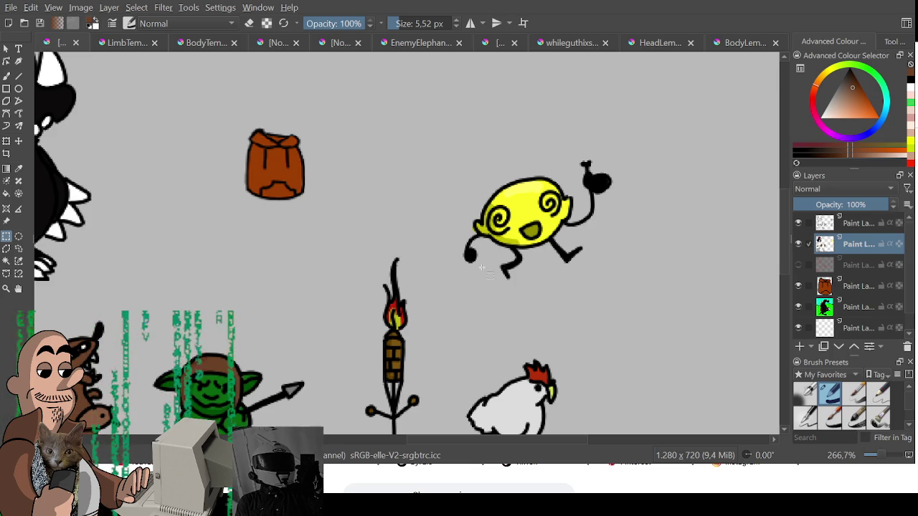
scroll(482, 267, down, 4)
scroll(466, 316, up, 2)
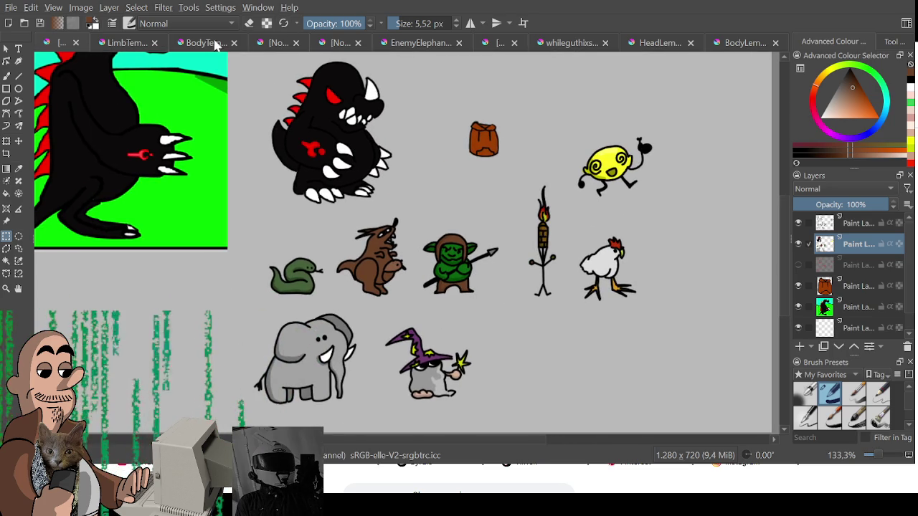
click(283, 43)
Step: Switch to the frog-head template and clear its green colour layer
click(322, 43)
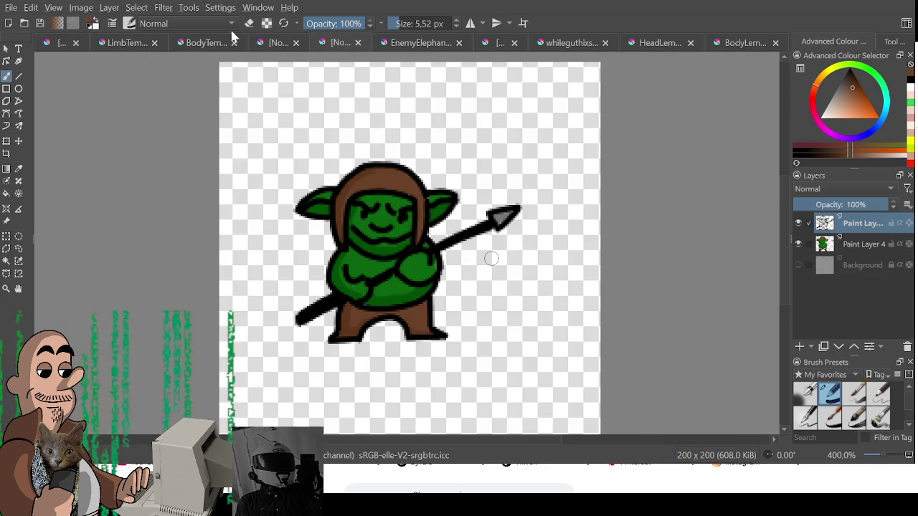
click(189, 42)
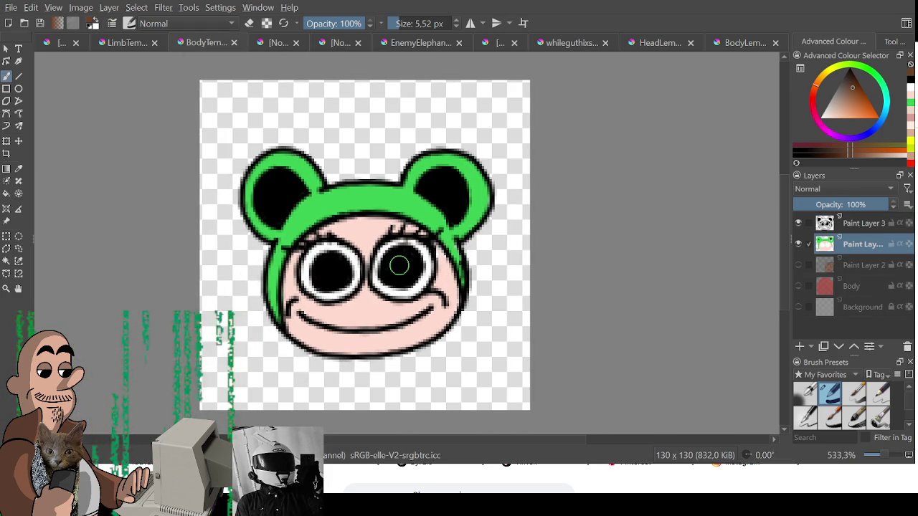
key(ctrl+t)
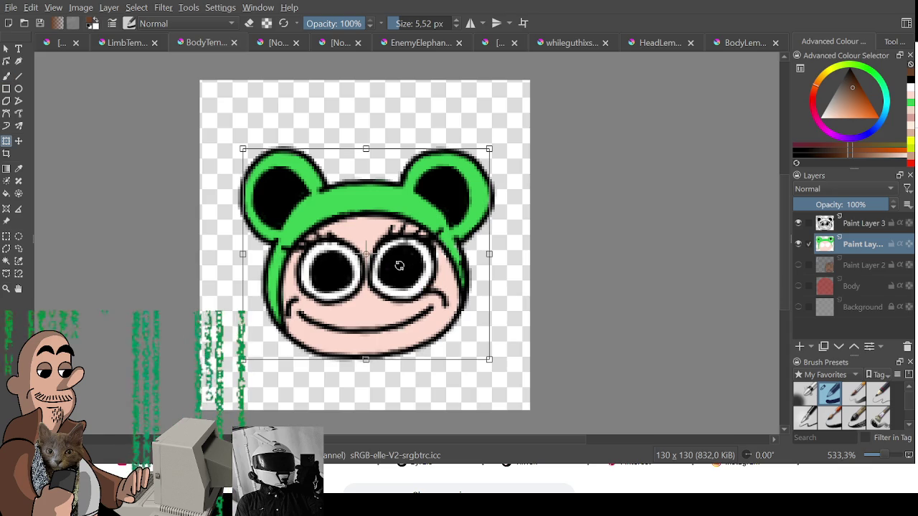
key(Delete)
Step: Clear the line-art layer (Paint Layer 3) too, then try a brush test stroke
click(853, 223)
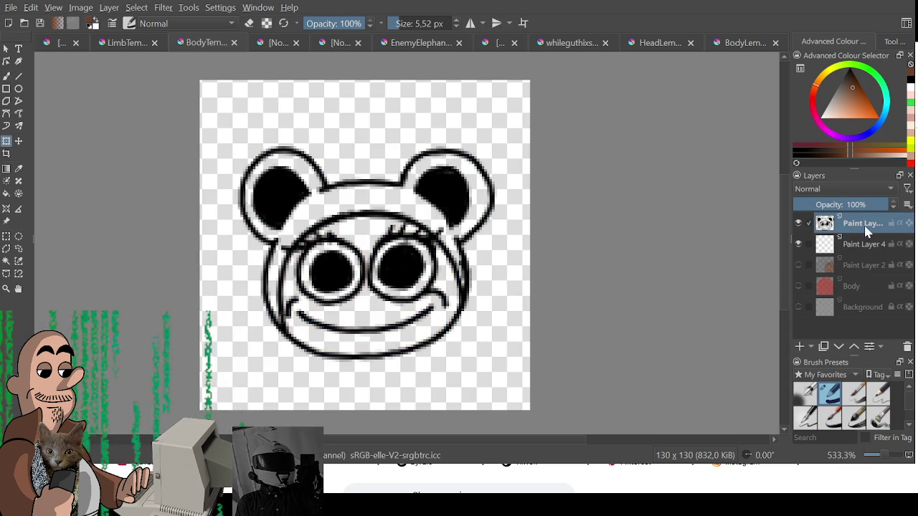
key(ctrl+r)
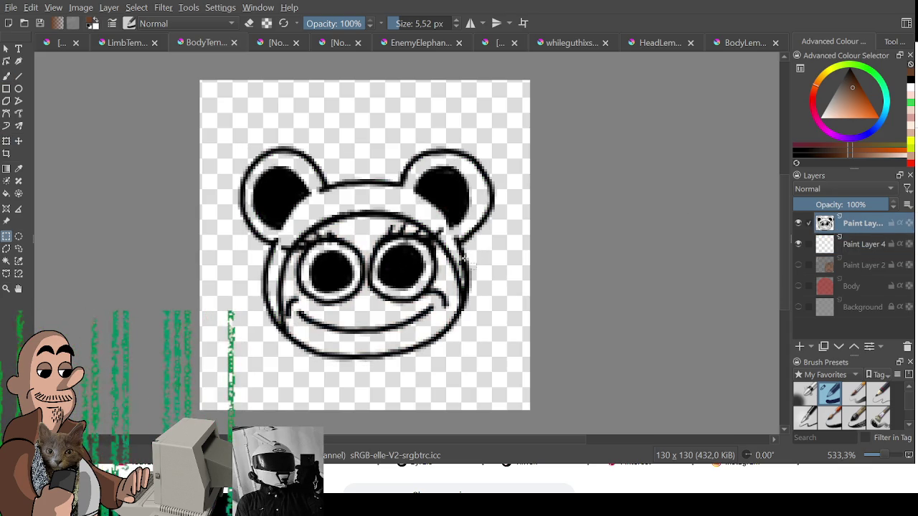
key(ctrl+t)
key(Delete)
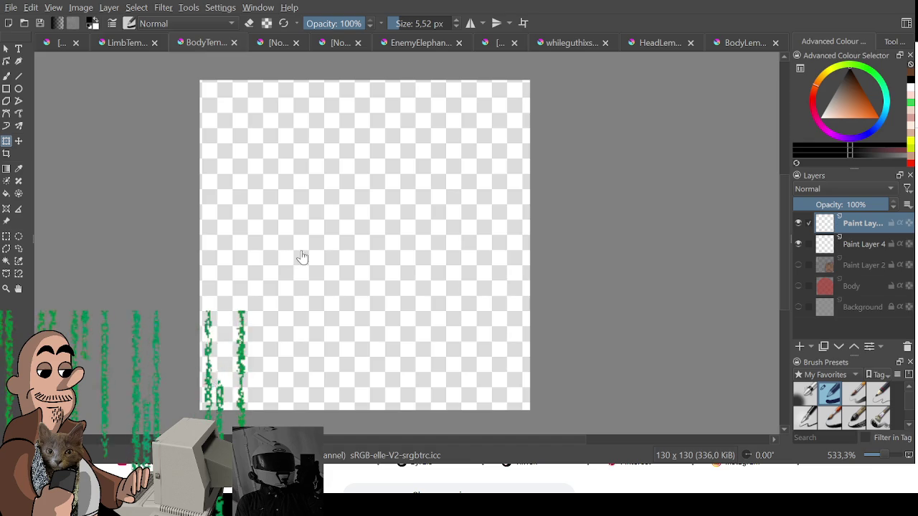
key(b)
drag(311, 295, 340, 227)
key(ctrl+z)
key(bracketleft)
key(bracketleft)
key(bracketleft)
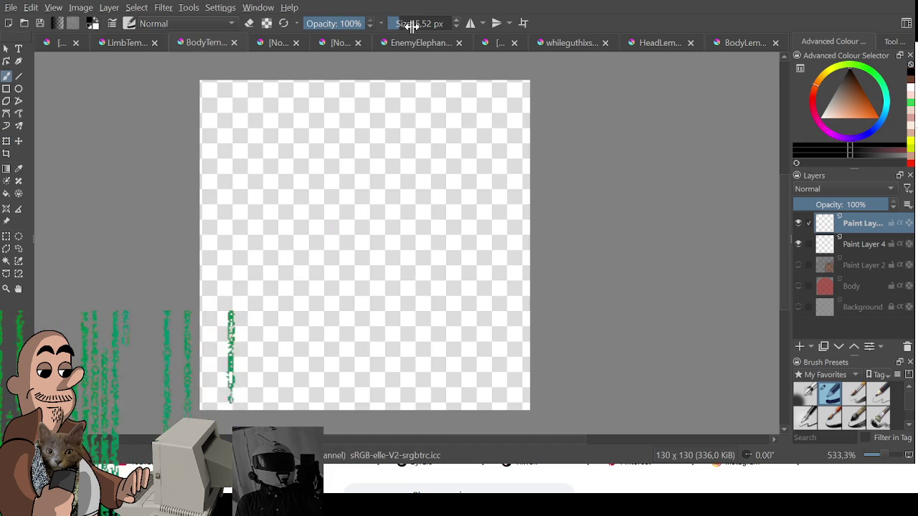
key(1)
scroll(361, 304, up, 3)
drag(362, 304, 322, 419)
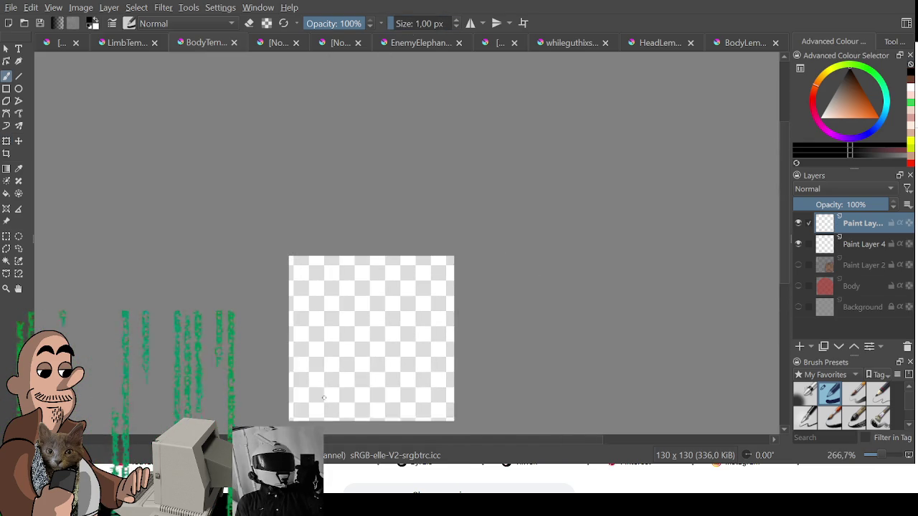
scroll(322, 363, up, 2)
drag(322, 363, 261, 335)
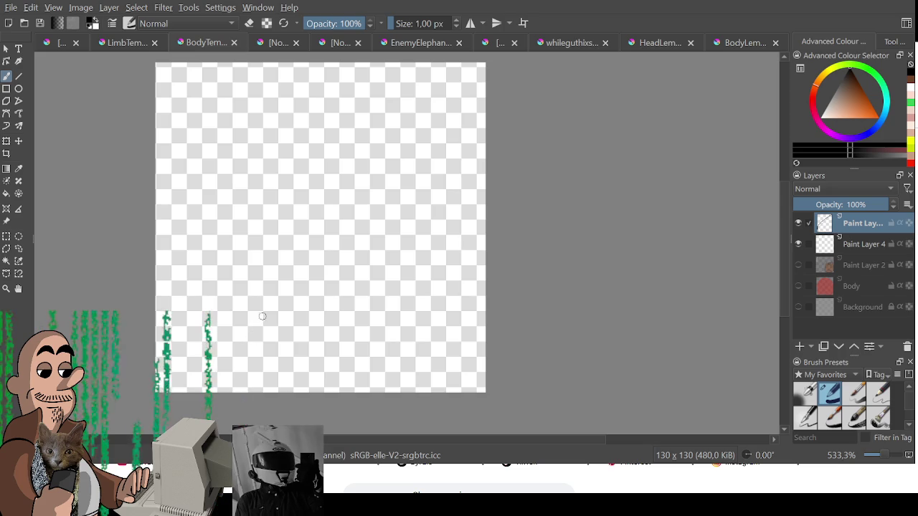
mouse_move(267, 336)
mouse_down()
mouse_move(241, 199)
mouse_move(317, 76)
mouse_move(364, 182)
mouse_up()
mouse_move(318, 243)
mouse_down()
mouse_move(285, 195)
mouse_move(338, 215)
mouse_move(320, 243)
mouse_move(320, 172)
mouse_move(330, 178)
mouse_move(352, 159)
mouse_move(375, 206)
mouse_move(345, 235)
mouse_move(336, 226)
mouse_move(353, 215)
mouse_move(360, 165)
mouse_move(350, 181)
mouse_move(355, 216)
mouse_move(370, 225)
mouse_up()
key(ctrl+z)
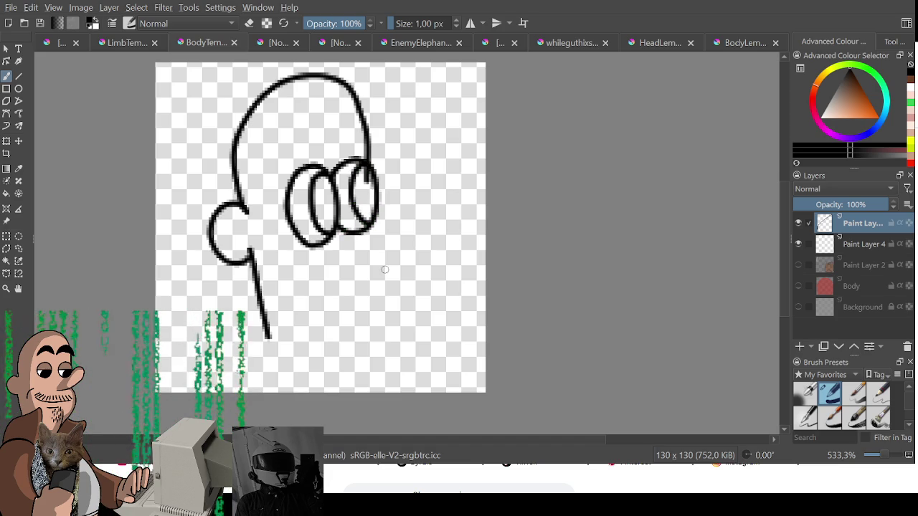
mouse_move(294, 265)
mouse_down()
mouse_move(330, 274)
mouse_move(370, 245)
mouse_move(371, 264)
mouse_up()
mouse_move(292, 269)
mouse_down()
mouse_move(294, 297)
mouse_move(366, 292)
mouse_move(380, 307)
mouse_move(364, 321)
mouse_up()
mouse_move(369, 212)
mouse_down()
mouse_move(393, 208)
mouse_move(385, 244)
mouse_move(367, 252)
mouse_up()
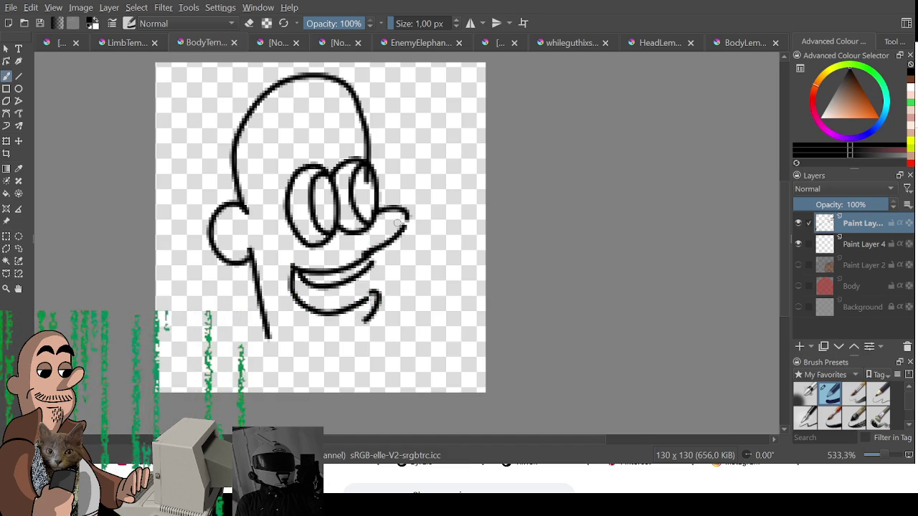
key(ctrl+z)
key(ctrl+z)
mouse_move(375, 214)
mouse_down()
mouse_move(399, 170)
mouse_move(423, 188)
mouse_move(369, 249)
mouse_up()
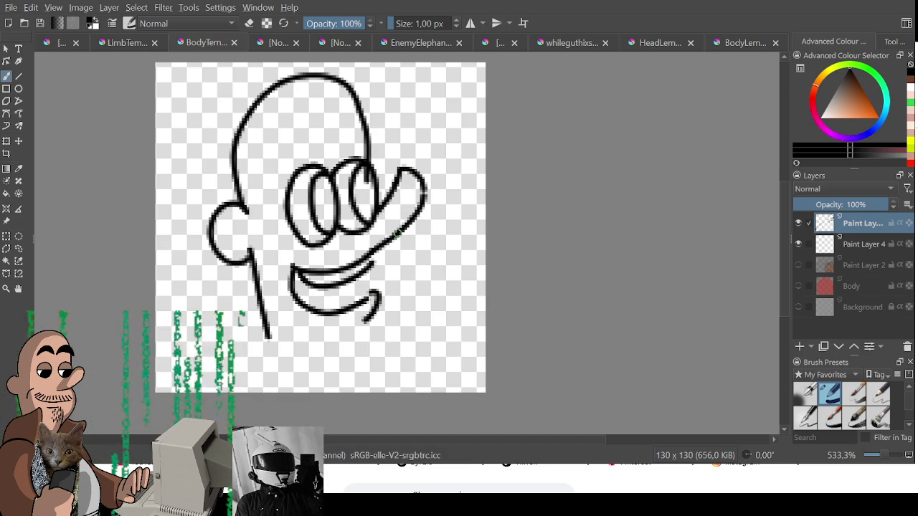
mouse_move(362, 172)
mouse_down()
mouse_move(353, 204)
mouse_move(362, 175)
mouse_move(363, 215)
mouse_up()
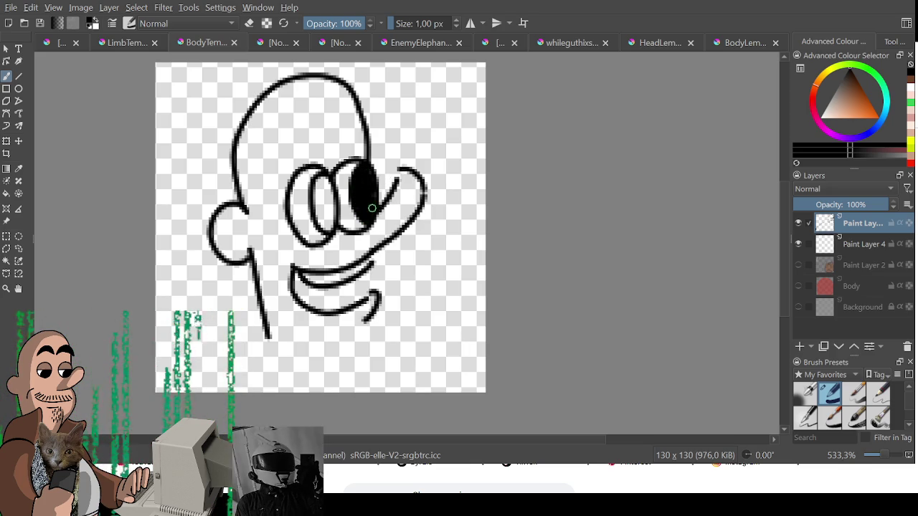
mouse_move(393, 176)
mouse_down()
mouse_move(406, 166)
mouse_move(423, 204)
mouse_move(416, 174)
mouse_move(425, 205)
mouse_move(405, 168)
mouse_move(425, 204)
mouse_move(403, 168)
mouse_move(421, 187)
mouse_up()
key(ctrl+z)
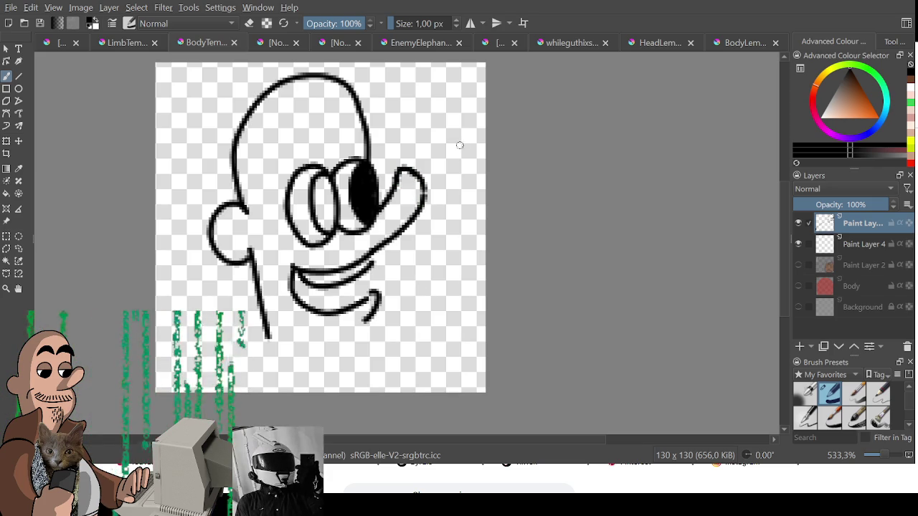
key(bracketright)
mouse_move(319, 183)
mouse_down()
mouse_move(326, 217)
mouse_move(329, 190)
mouse_move(328, 231)
mouse_up()
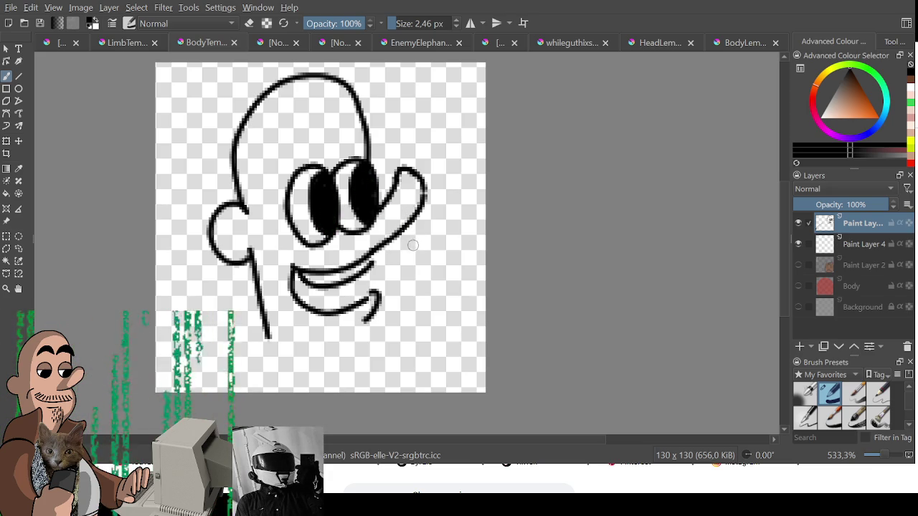
key(bracketleft)
key(bracketleft)
key(bracketleft)
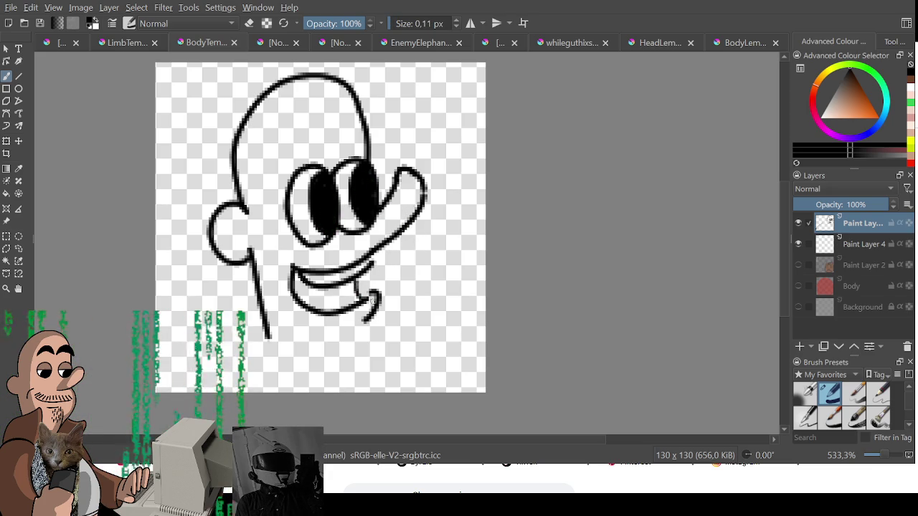
mouse_move(296, 293)
mouse_down()
mouse_move(316, 305)
mouse_move(360, 298)
mouse_up()
key(ctrl+z)
drag(366, 319, 355, 350)
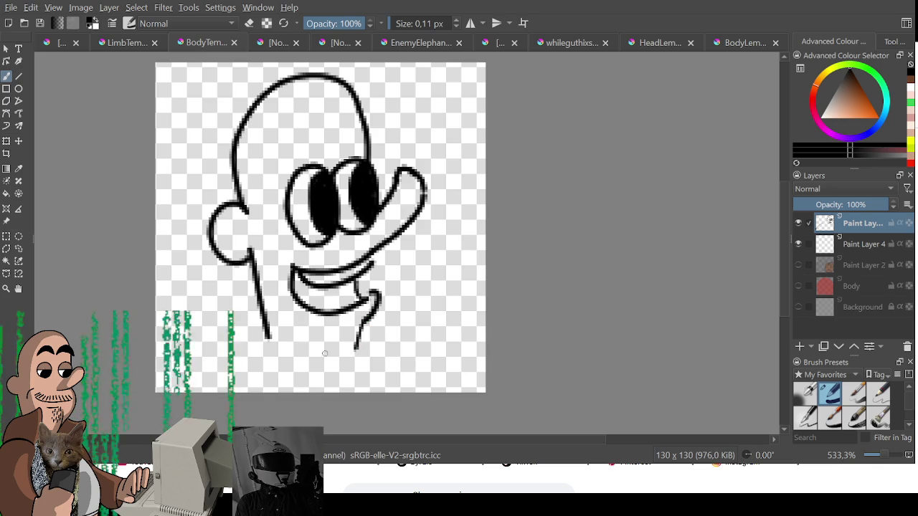
drag(266, 334, 365, 333)
key(ctrl+z)
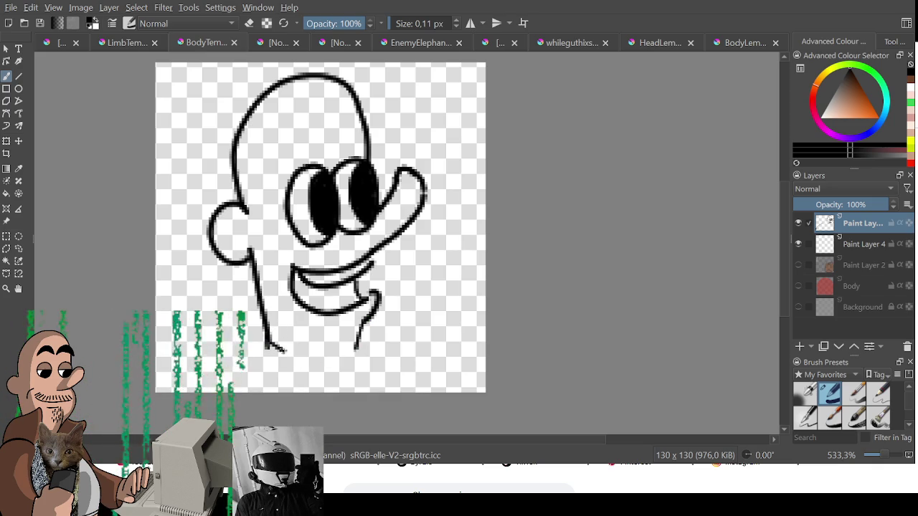
drag(266, 337, 362, 345)
mouse_move(273, 145)
mouse_down()
mouse_move(314, 127)
mouse_move(320, 138)
mouse_move(291, 111)
mouse_move(369, 129)
mouse_move(364, 104)
mouse_move(373, 133)
mouse_move(350, 100)
mouse_move(375, 135)
mouse_up()
key(ctrl+z)
key(ctrl+z)
key(ctrl+z)
key(ctrl+z)
key(ctrl+z)
key(ctrl+z)
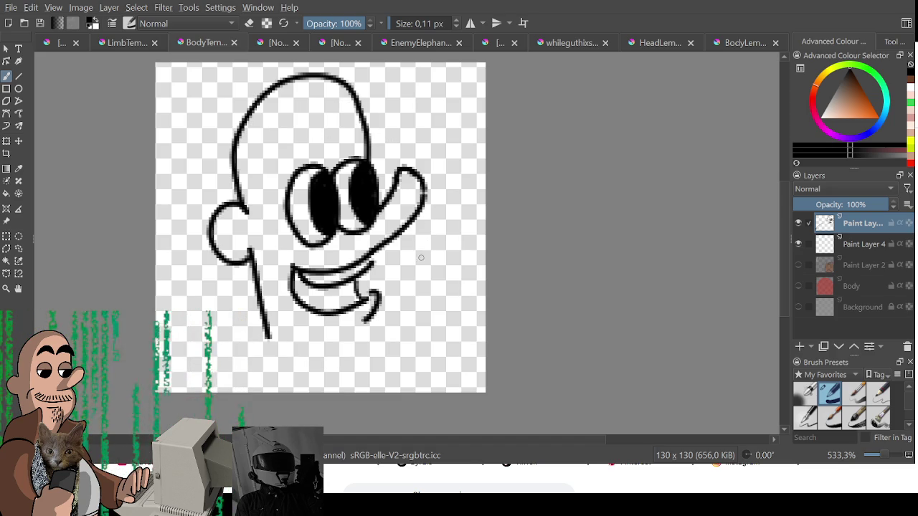
key(ctrl+z)
key(e)
key(e)
mouse_move(247, 224)
mouse_down()
mouse_move(260, 335)
mouse_move(246, 297)
mouse_up()
key(ctrl+z)
key(bracketright)
key(bracketright)
key(bracketright)
key(ctrl+z)
drag(275, 341, 239, 255)
key(ctrl+z)
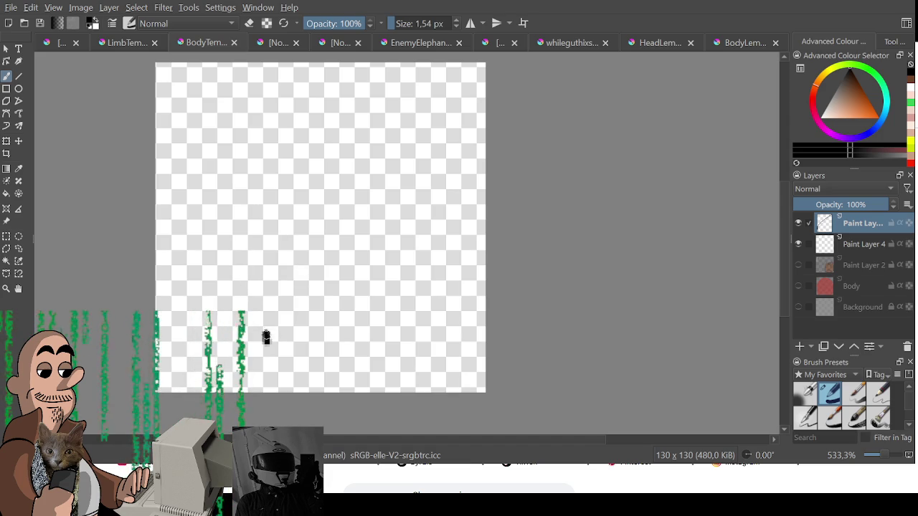
Step: Sketch the jaw curve, stubble, mouth, nose and eyes, undoing a stray diagonal
drag(266, 337, 251, 253)
key(ctrl+z)
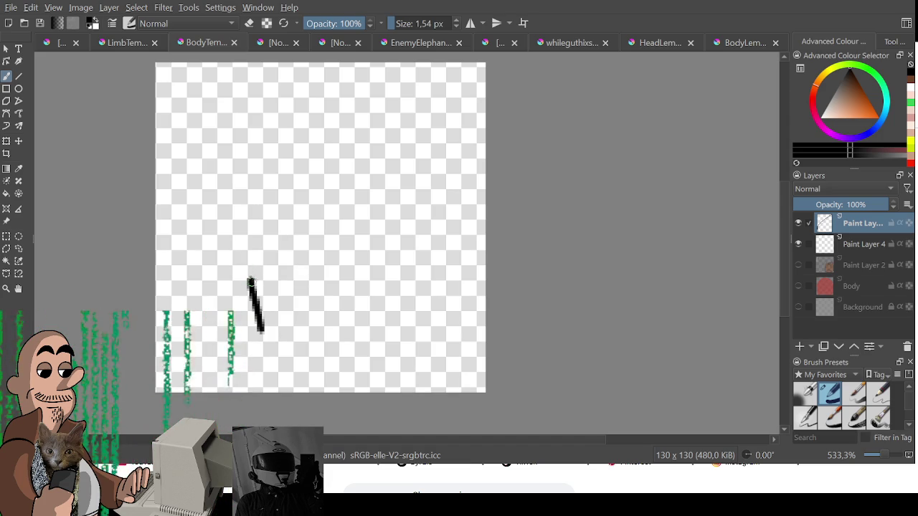
key(ctrl+z)
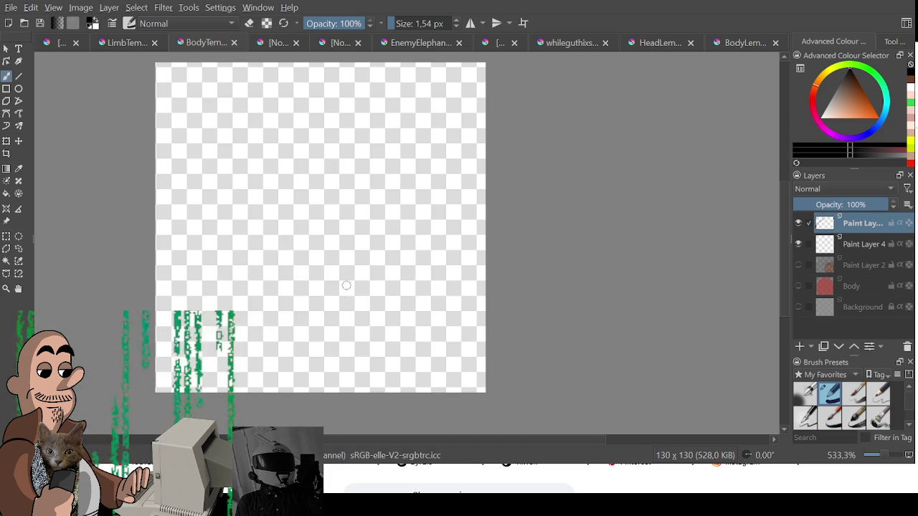
mouse_move(357, 252)
mouse_down()
mouse_move(351, 328)
mouse_move(339, 339)
mouse_move(347, 274)
mouse_move(334, 277)
mouse_up()
mouse_move(327, 284)
mouse_down()
mouse_move(325, 271)
mouse_move(312, 281)
mouse_up()
mouse_move(331, 241)
mouse_down()
mouse_move(330, 267)
mouse_move(329, 258)
mouse_up()
drag(340, 268, 340, 290)
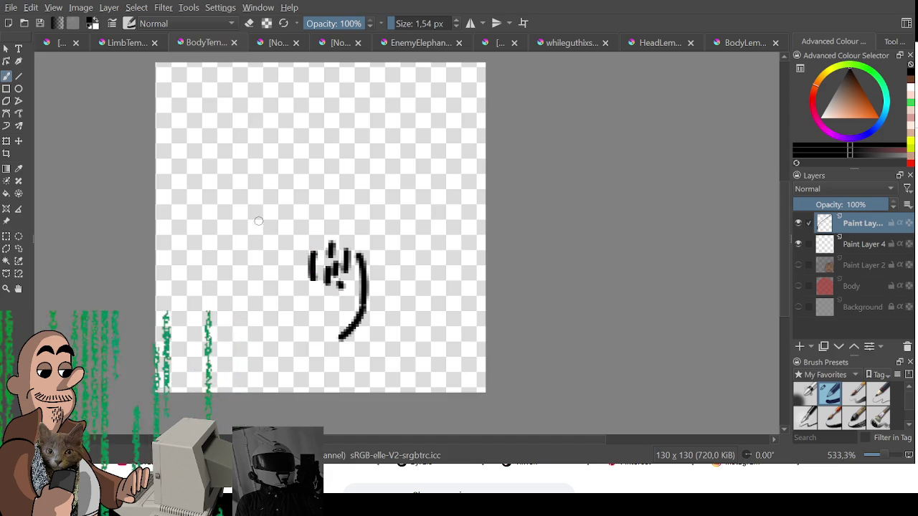
mouse_move(271, 205)
mouse_down()
mouse_move(267, 226)
mouse_move(364, 233)
mouse_move(256, 200)
mouse_move(281, 207)
mouse_move(291, 222)
mouse_move(360, 228)
mouse_up()
mouse_move(331, 189)
mouse_down()
mouse_move(403, 165)
mouse_move(376, 230)
mouse_up()
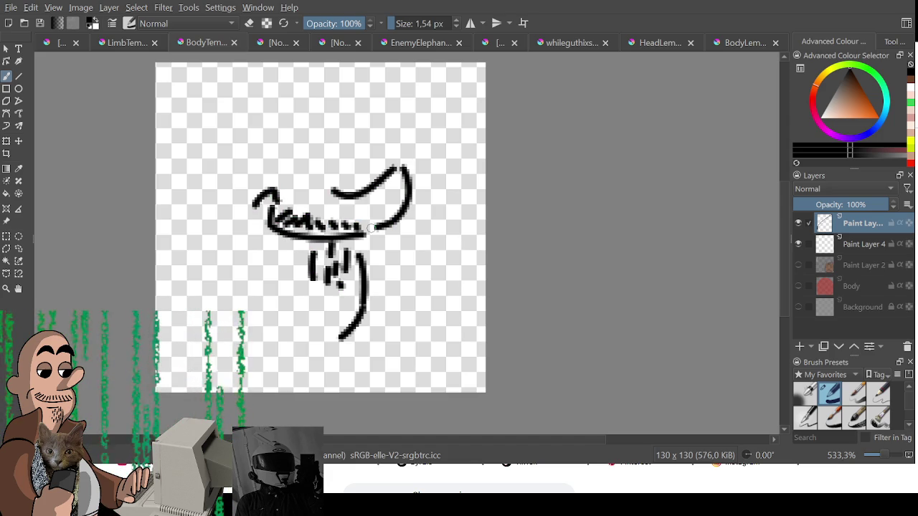
mouse_move(304, 186)
mouse_down()
mouse_move(282, 185)
mouse_move(316, 192)
mouse_move(345, 182)
mouse_move(304, 185)
mouse_move(316, 172)
mouse_move(275, 99)
mouse_move(245, 147)
mouse_up()
Step: Add the head outline, a rounded chin line and the eyebrows
mouse_move(265, 106)
mouse_down()
mouse_move(242, 145)
mouse_move(208, 258)
mouse_move(229, 324)
mouse_up()
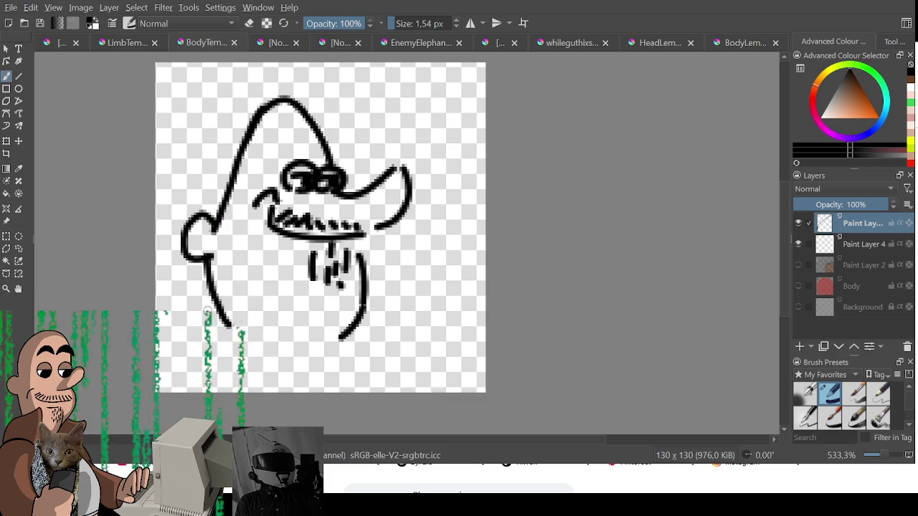
mouse_move(343, 332)
mouse_down()
mouse_move(277, 342)
mouse_move(340, 350)
mouse_up()
key(ctrl+z)
key(ctrl+z)
mouse_move(233, 328)
mouse_down()
mouse_move(301, 350)
mouse_move(348, 333)
mouse_up()
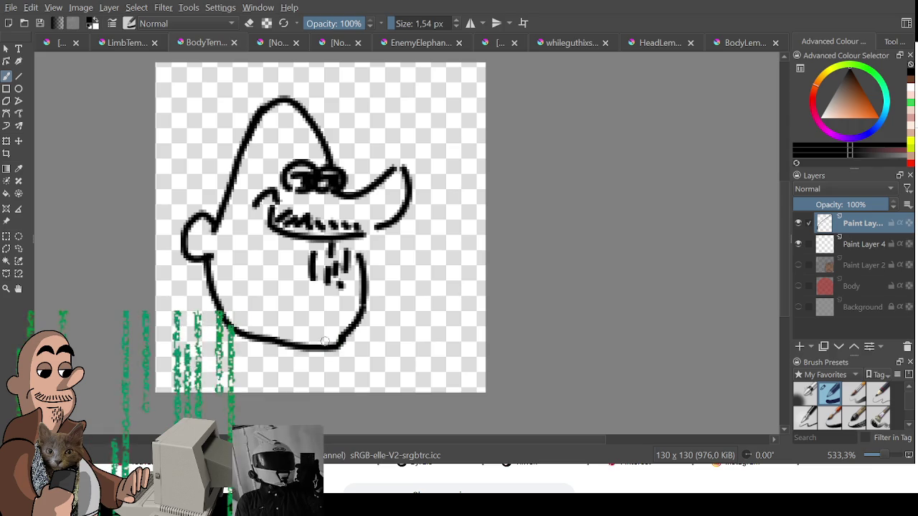
mouse_move(203, 320)
mouse_down()
mouse_move(291, 363)
mouse_move(358, 350)
mouse_move(362, 331)
mouse_move(339, 355)
mouse_up()
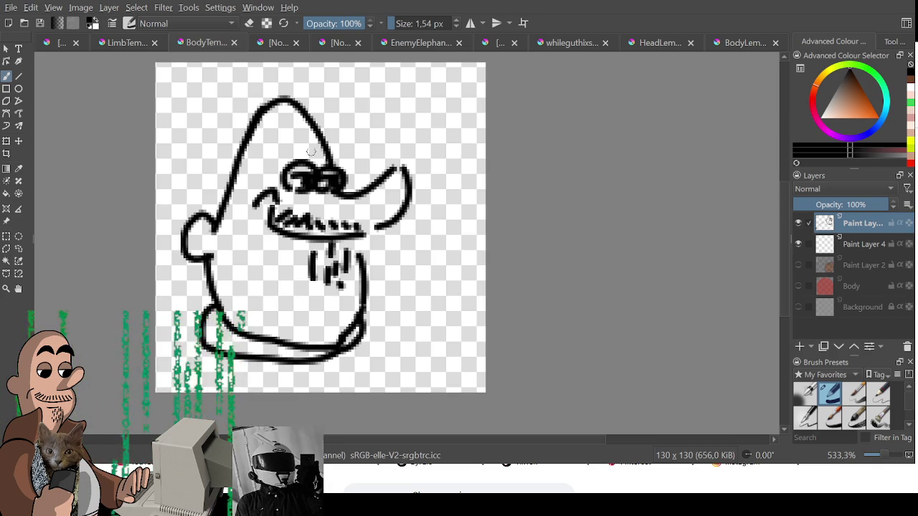
mouse_move(310, 141)
mouse_down()
mouse_move(320, 152)
mouse_move(361, 117)
mouse_up()
drag(304, 150, 251, 156)
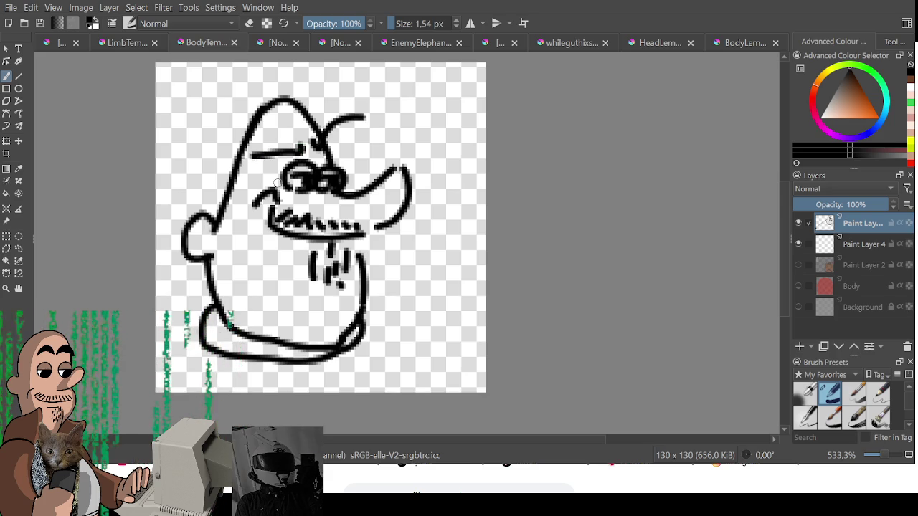
mouse_move(279, 134)
mouse_down()
mouse_move(309, 139)
mouse_move(287, 127)
mouse_move(313, 131)
mouse_up()
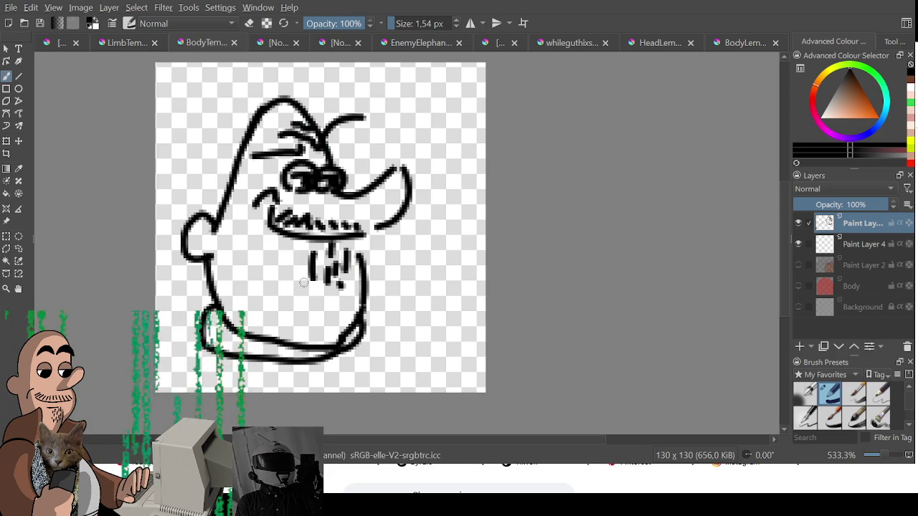
mouse_move(262, 288)
mouse_down()
mouse_move(302, 304)
mouse_move(377, 276)
mouse_move(369, 312)
mouse_move(279, 304)
mouse_up()
key(ctrl+z)
key(ctrl+z)
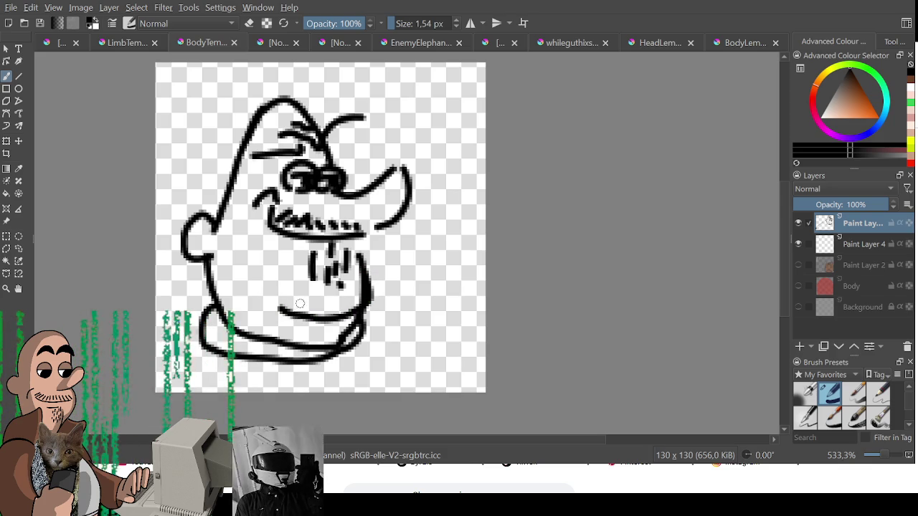
Step: Add a curve under the chin, try a cheek line, then erase the whole face
drag(360, 319, 288, 334)
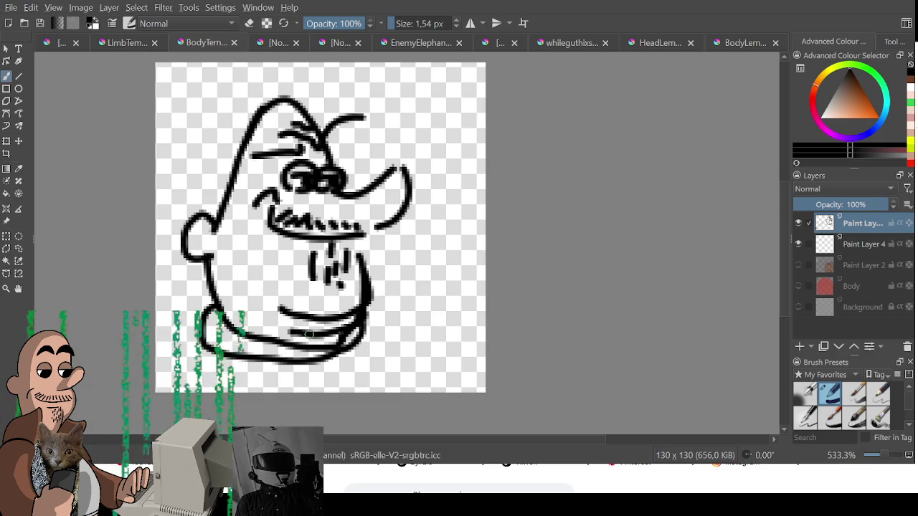
drag(258, 173, 243, 252)
key(ctrl+z)
key(ctrl+z)
drag(231, 193, 251, 264)
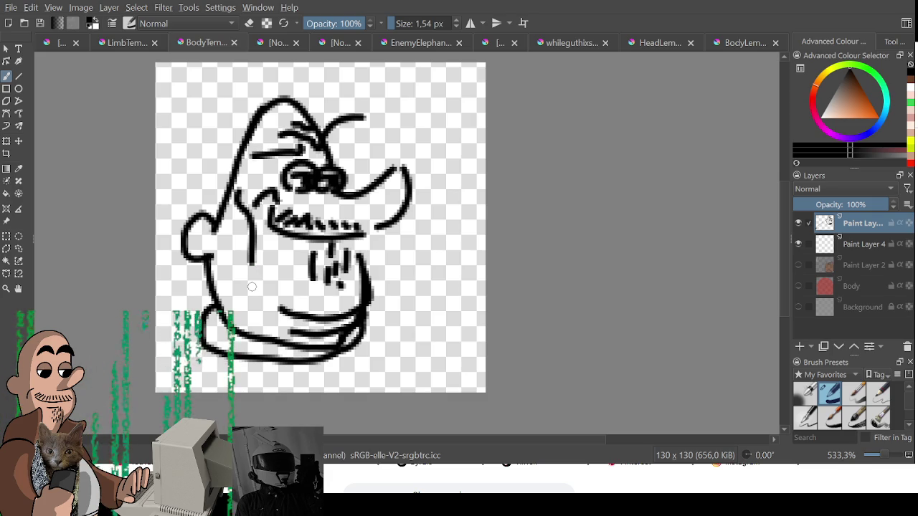
key(ctrl+z)
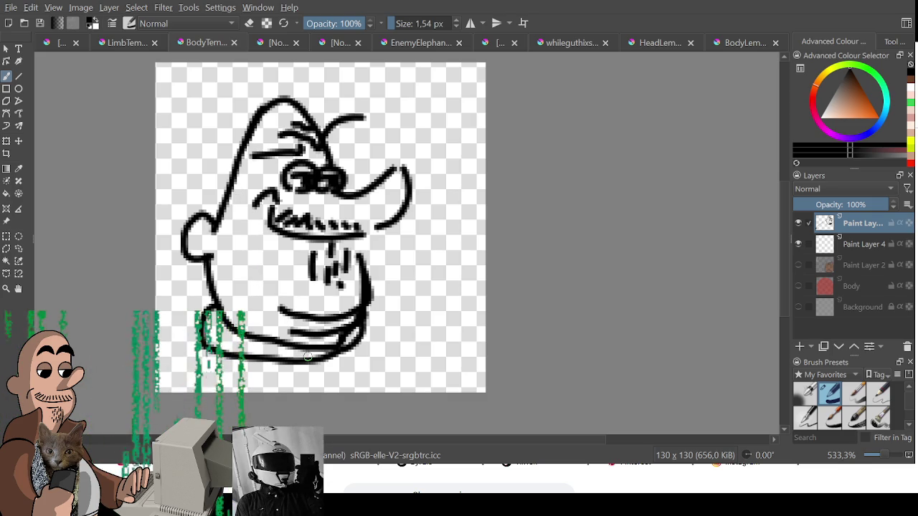
key(e)
mouse_move(364, 290)
mouse_down()
mouse_move(420, 143)
mouse_move(369, 246)
mouse_move(246, 348)
mouse_move(266, 138)
mouse_move(373, 147)
mouse_up()
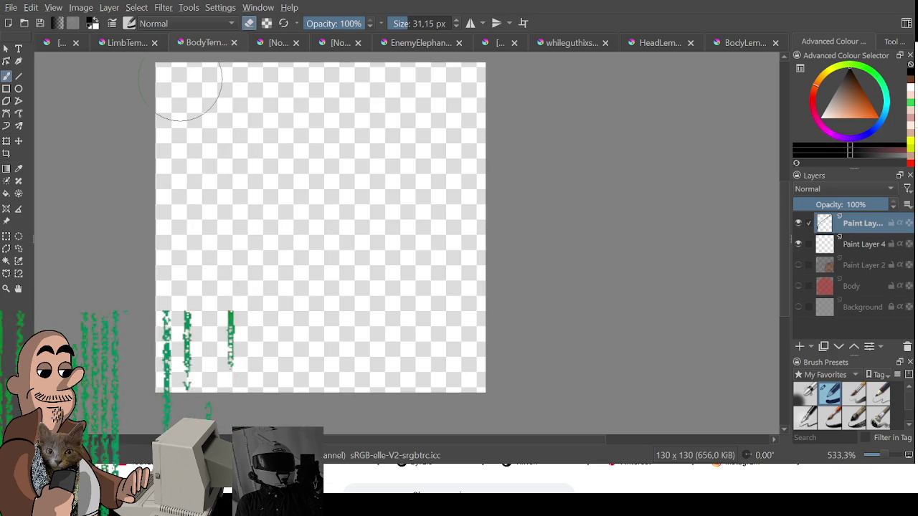
Step: Restore the fine brush and undo the test curve and head loop
key(e)
drag(220, 285, 317, 311)
key(ctrl+z)
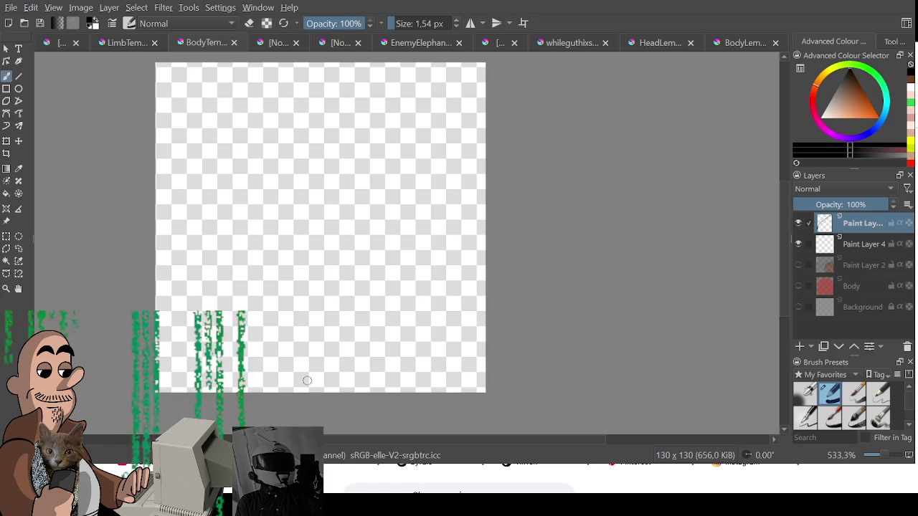
mouse_move(290, 326)
mouse_down()
mouse_move(303, 134)
mouse_move(324, 334)
mouse_up()
key(ctrl+z)
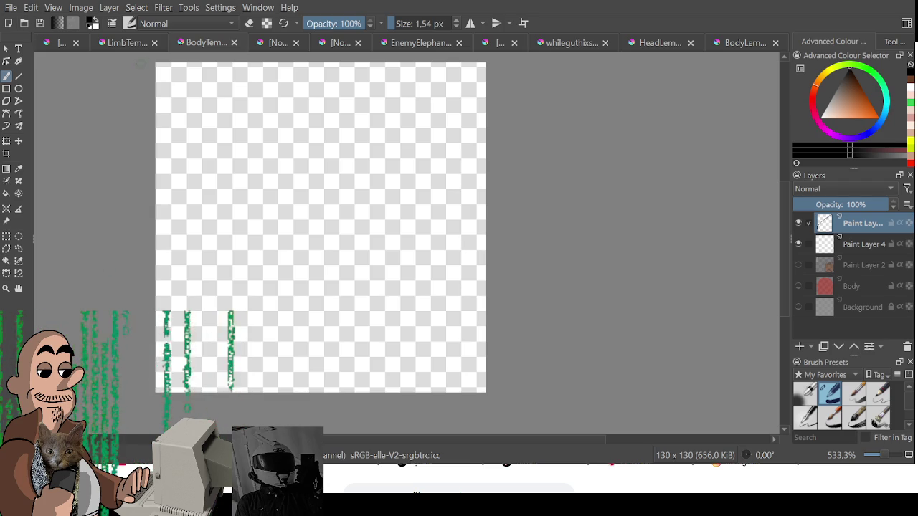
Step: Switch to the character sheet document and shift its view slightly
scroll(117, 46, down, 2)
key(1)
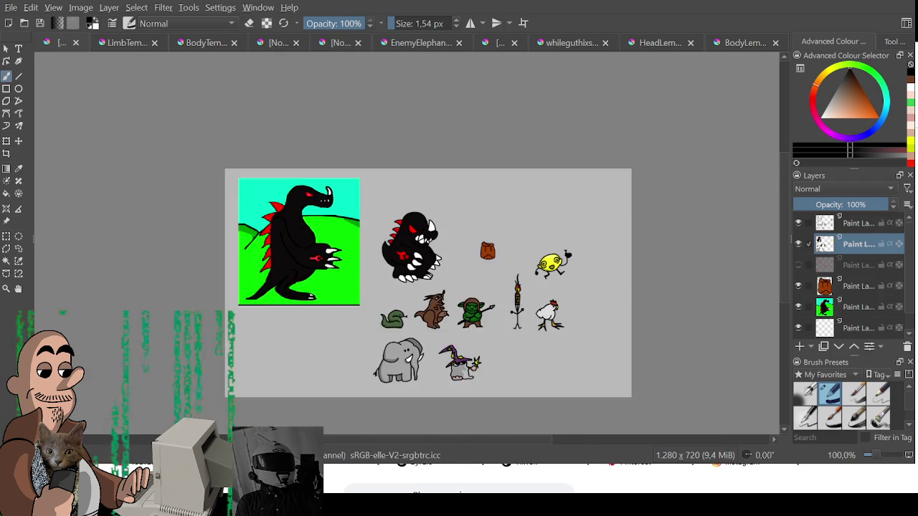
scroll(432, 322, up, 3)
drag(432, 322, 451, 319)
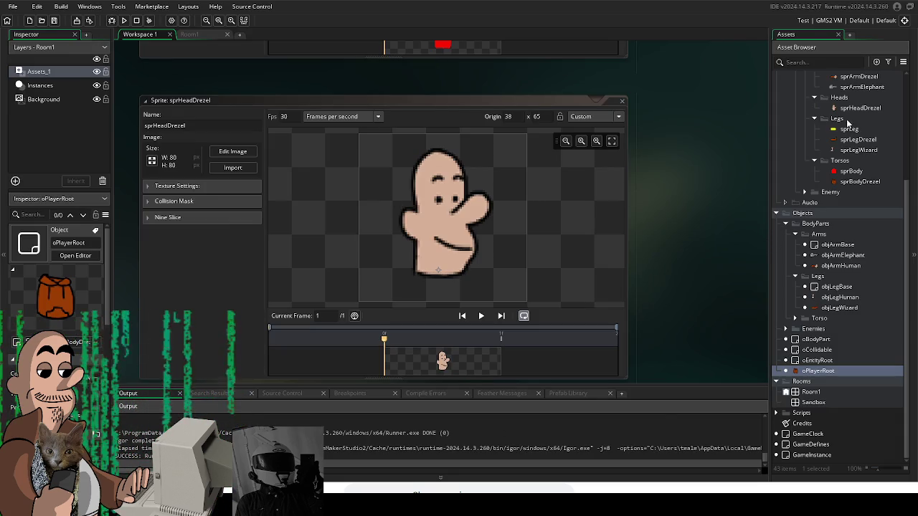
Step: Open objArmHuman and objLegWizard to inspect their sprArmDrezel and sprLegDrezel sprites
click(820, 234)
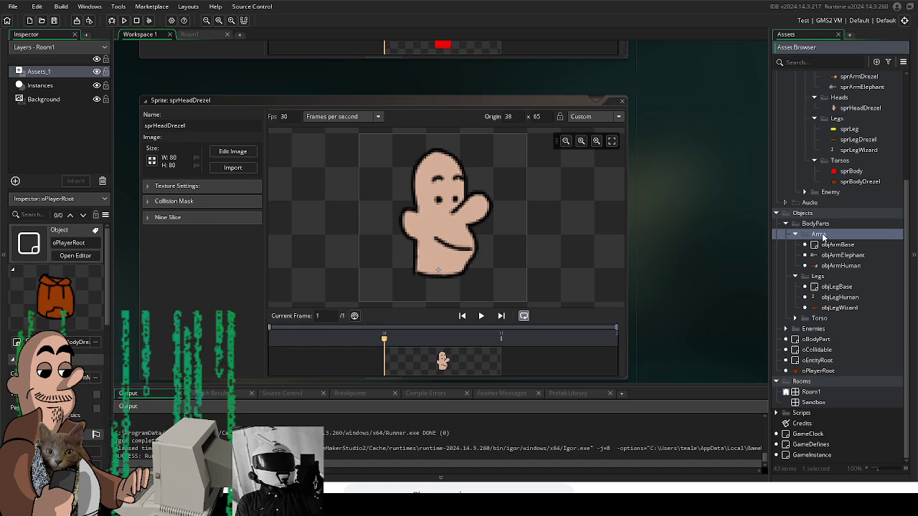
scroll(702, 192, up, 2)
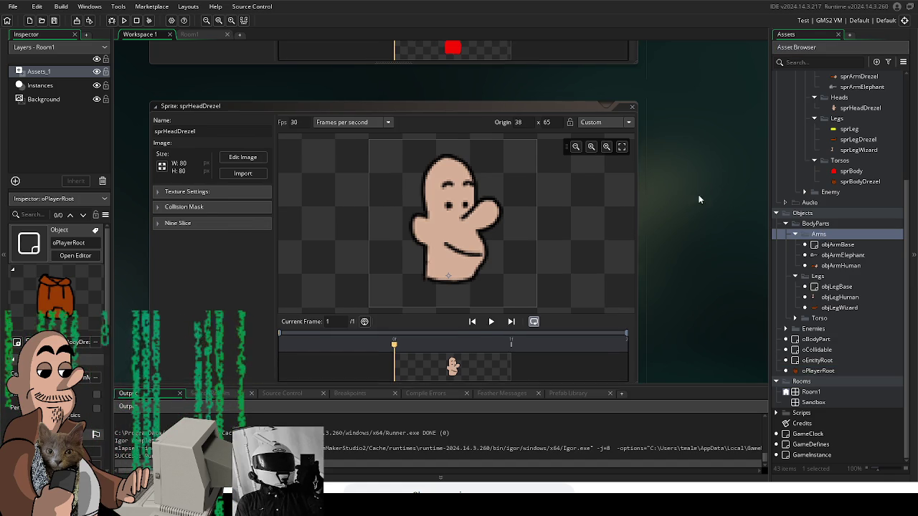
double_click(841, 266)
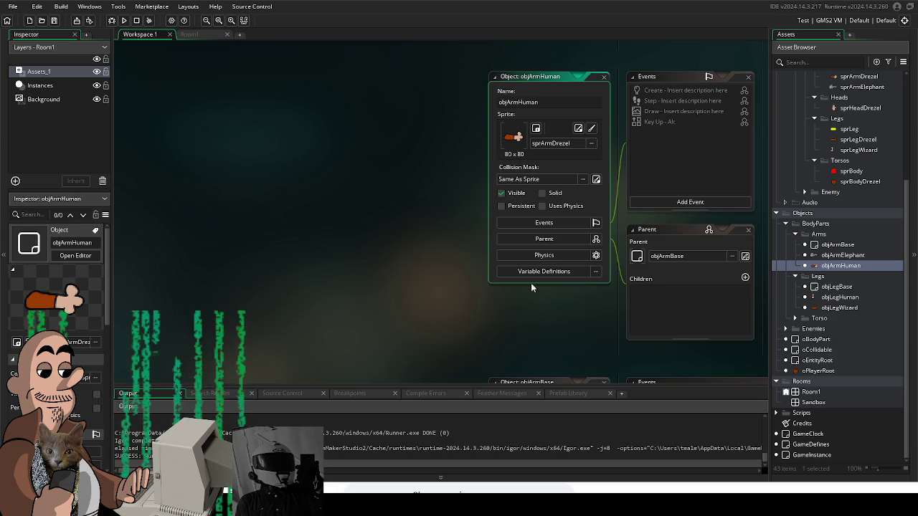
double_click(839, 308)
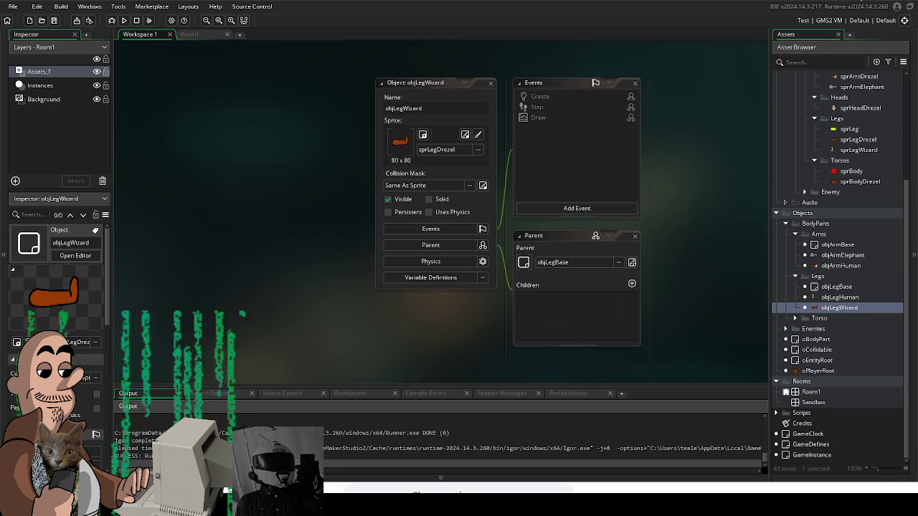
key(alt+Tab)
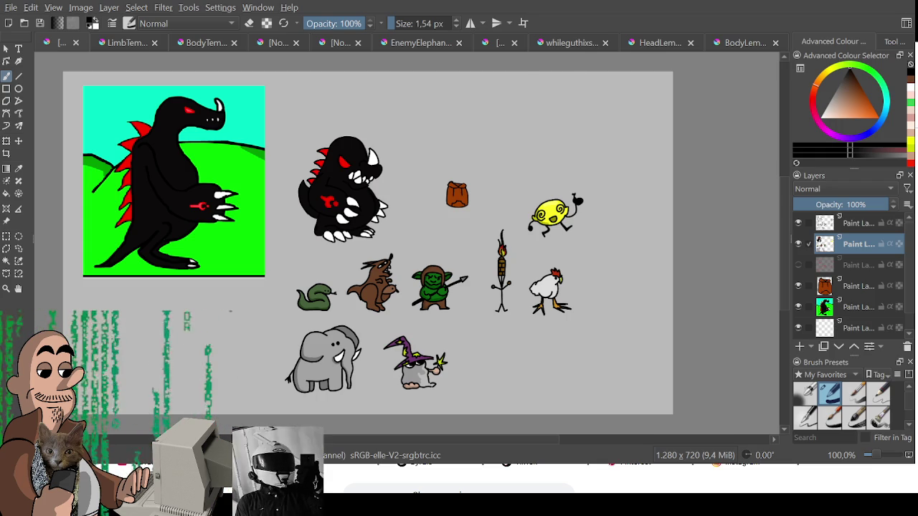
Step: Pan the Krita character sheet, then ask GameMaker to quit
mouse_move(505, 233)
mouse_down()
mouse_move(490, 253)
mouse_move(462, 221)
mouse_move(473, 226)
mouse_up()
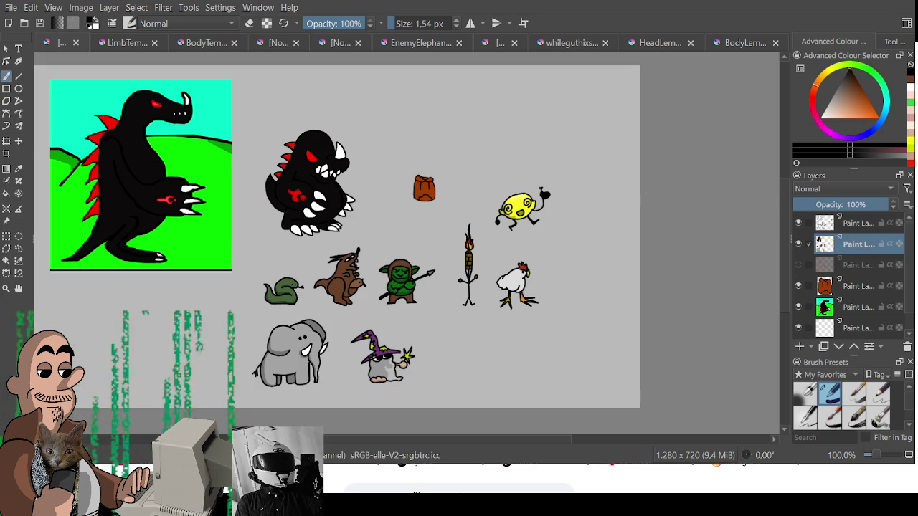
key(alt+F4)
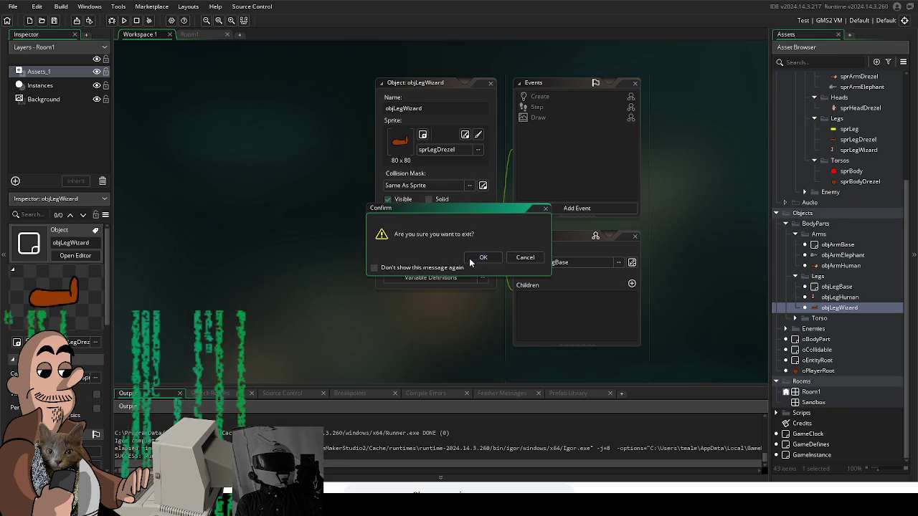
Step: Confirm exiting GameMaker, reopen the project and select the Credits note
click(491, 262)
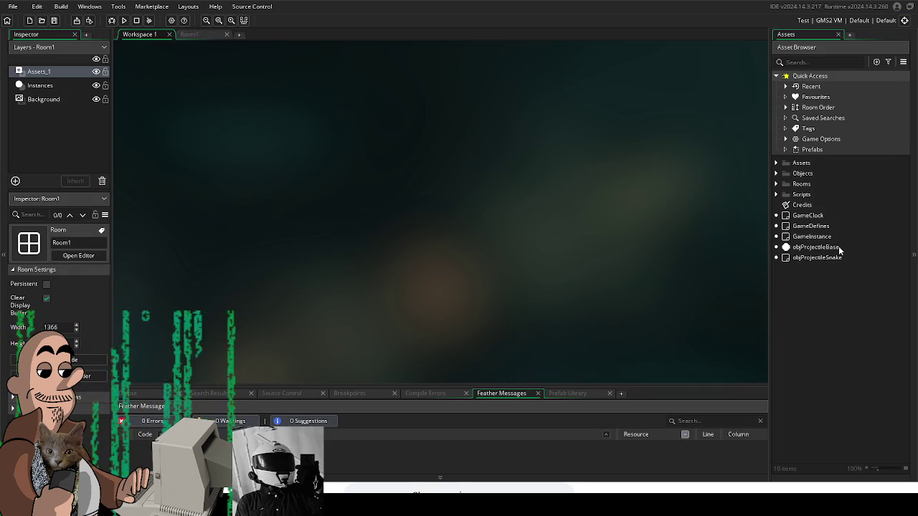
click(807, 206)
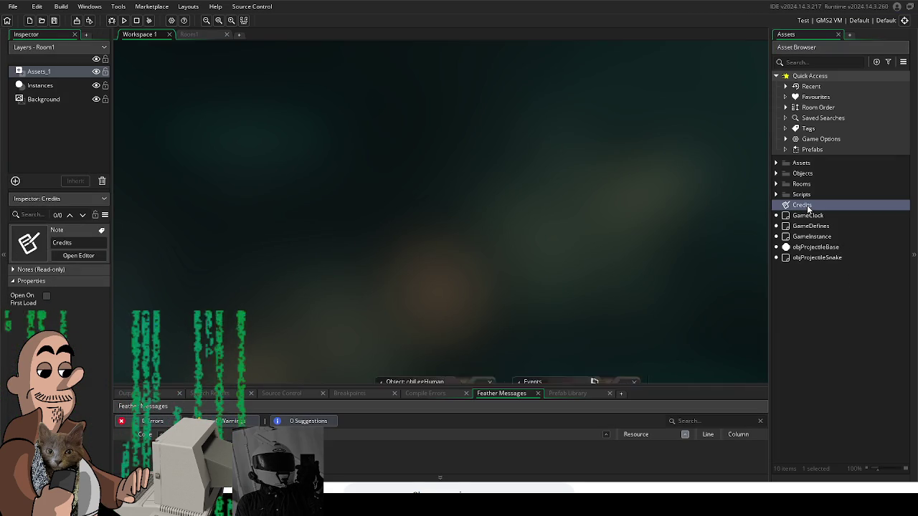
Step: Write a one-line credit naming the creator in the Credits note, close it, and expand Scripts
double_click(807, 205)
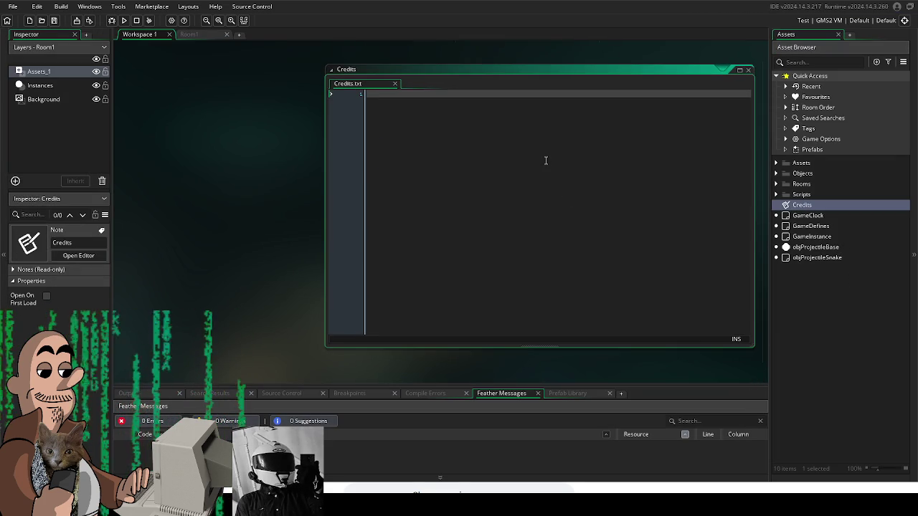
text(All done by)
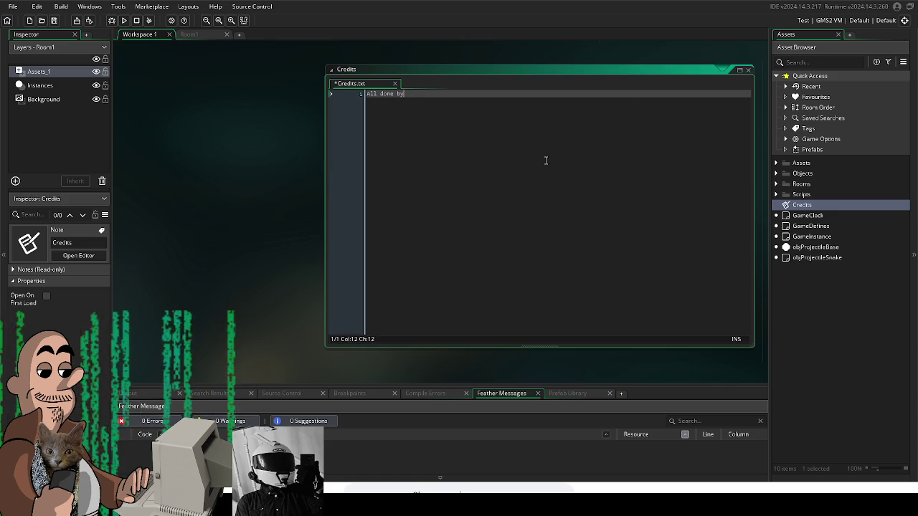
text( Tiki what a guy)
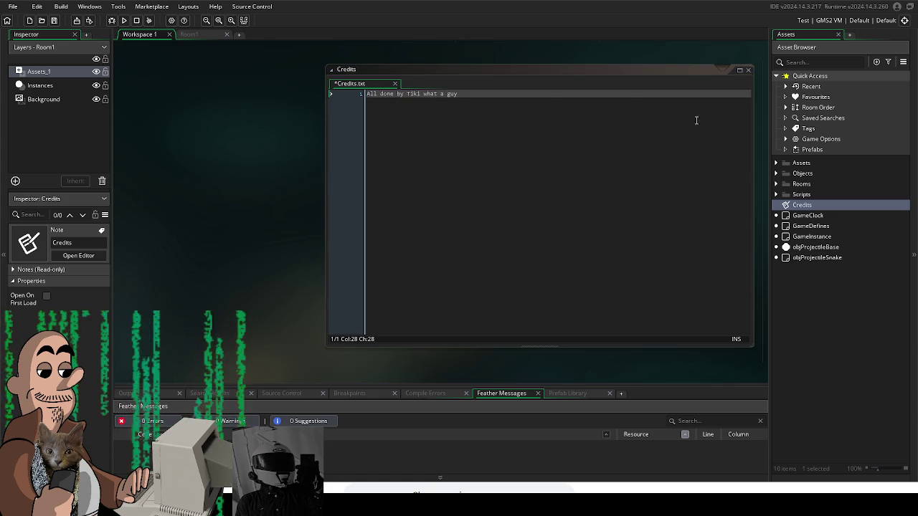
click(746, 70)
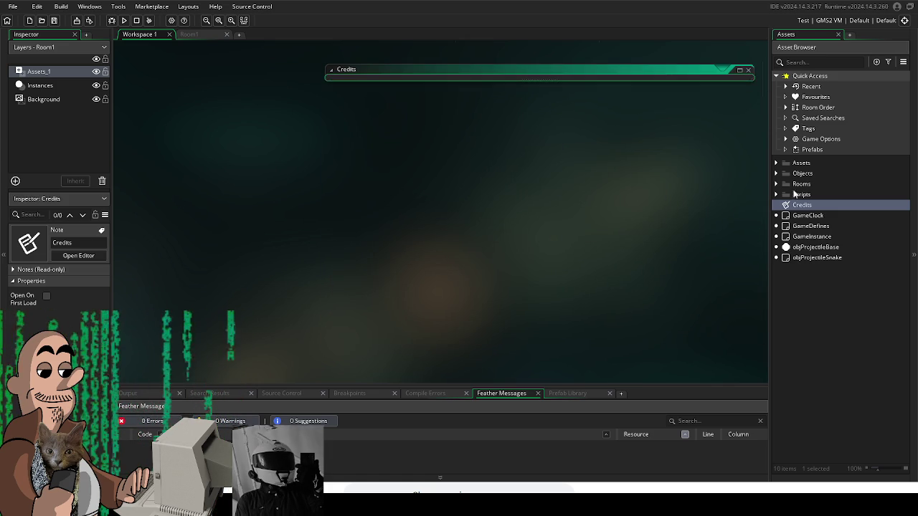
click(775, 194)
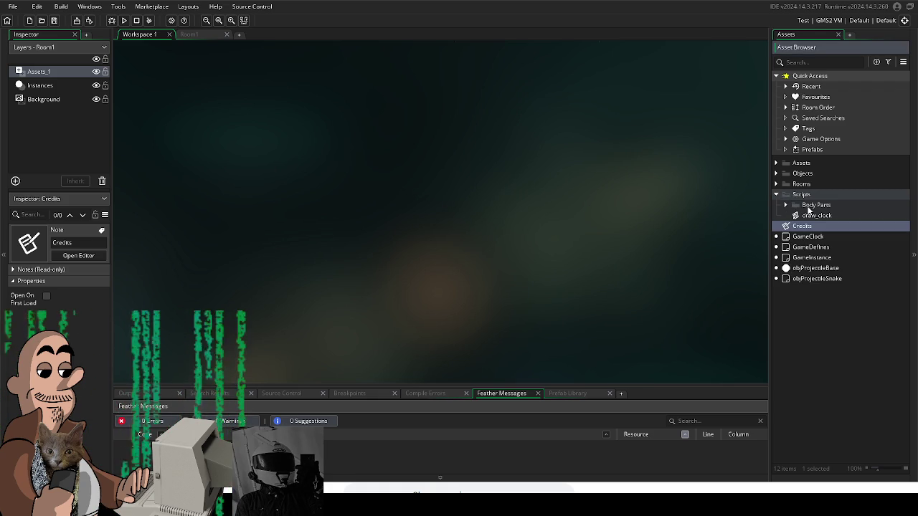
Step: Collapse Scripts and expand Assets > Art > Sprites > Body, including Enemy and Arms
click(775, 194)
click(775, 163)
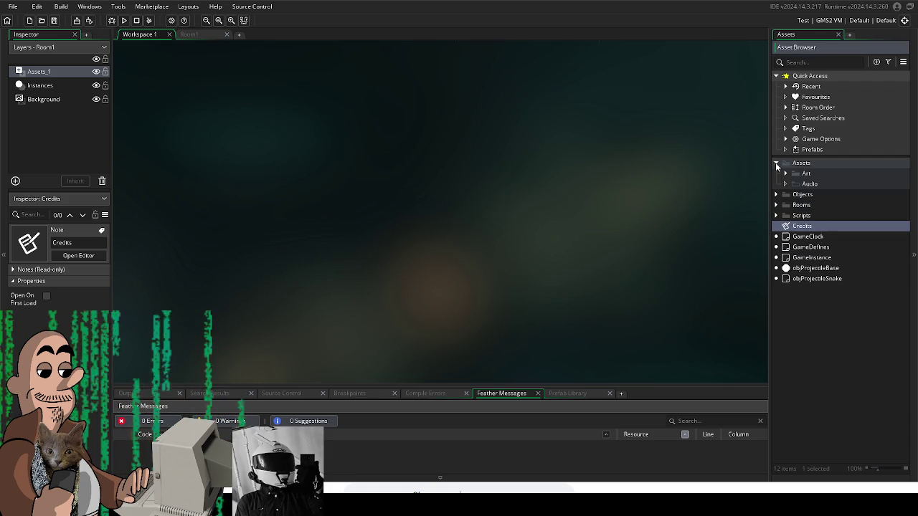
click(785, 173)
click(795, 194)
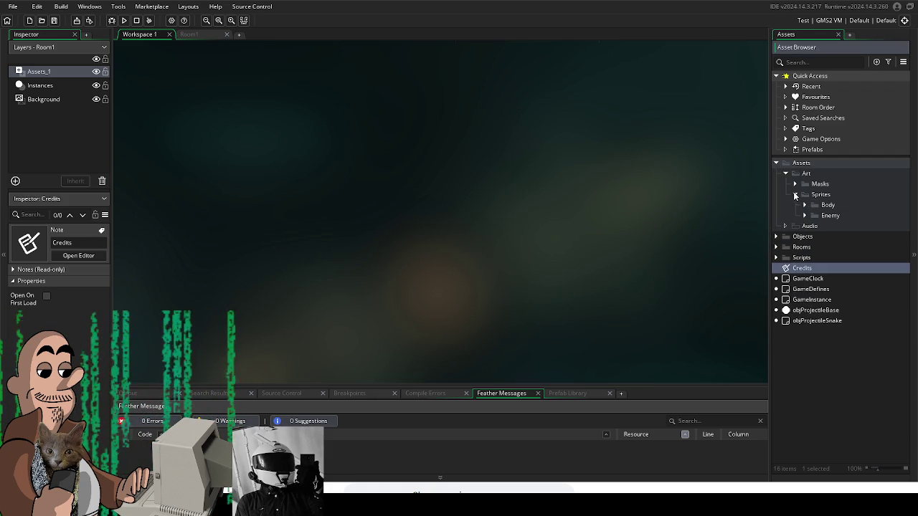
click(804, 206)
click(804, 258)
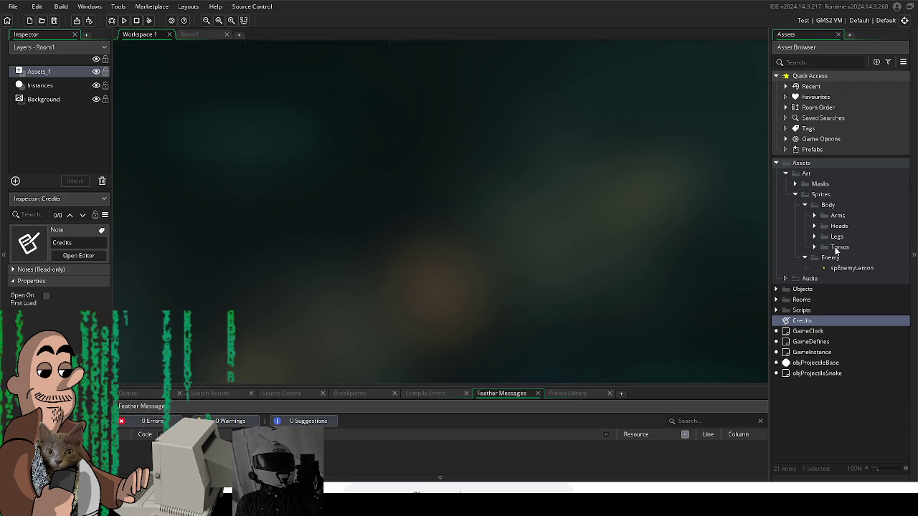
click(814, 237)
click(815, 237)
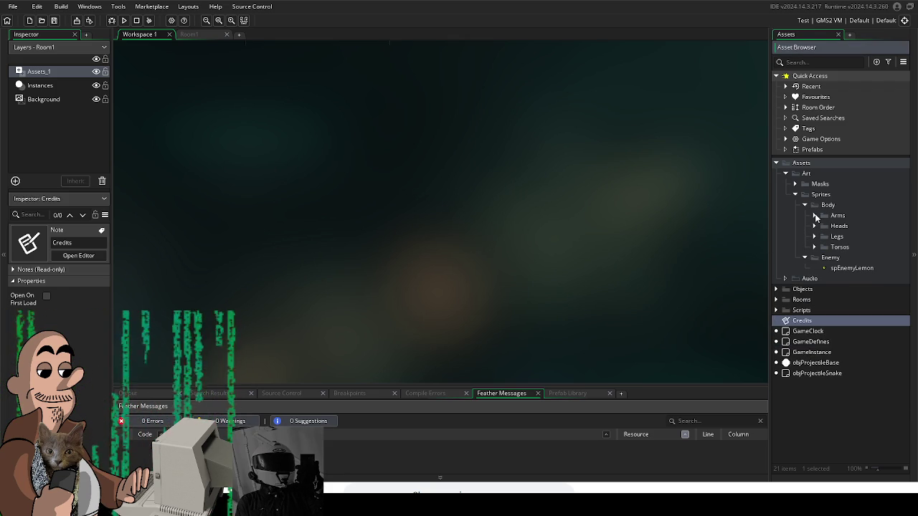
click(815, 216)
Step: Create a new sprite inside the Body > Arms folder
double_click(824, 219)
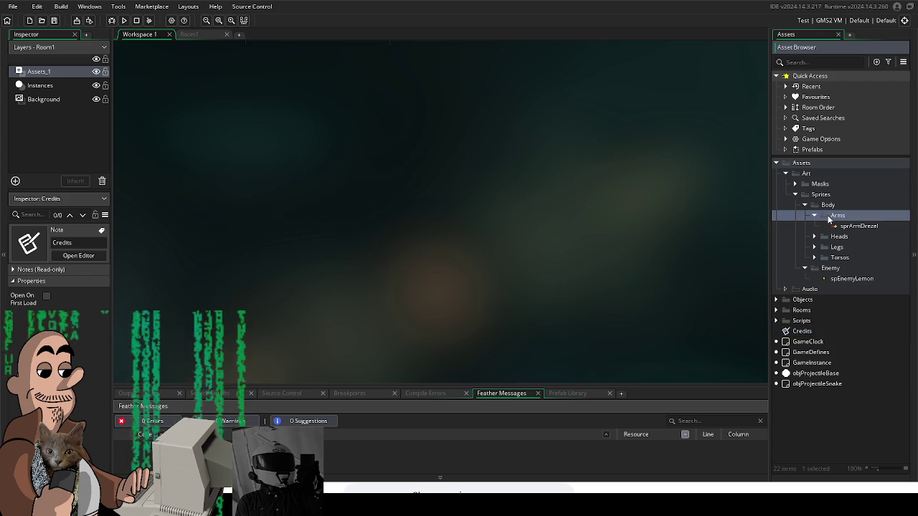
double_click(824, 218)
right_click(798, 216)
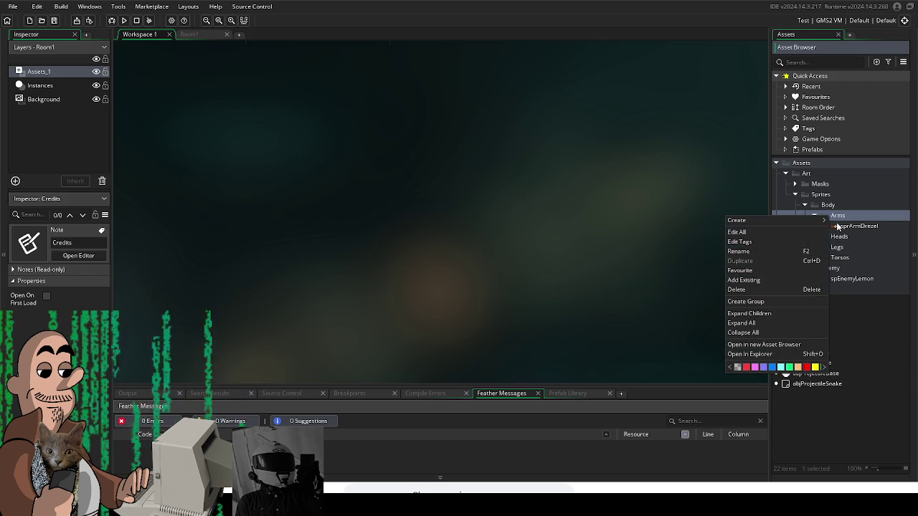
mouse_move(799, 220)
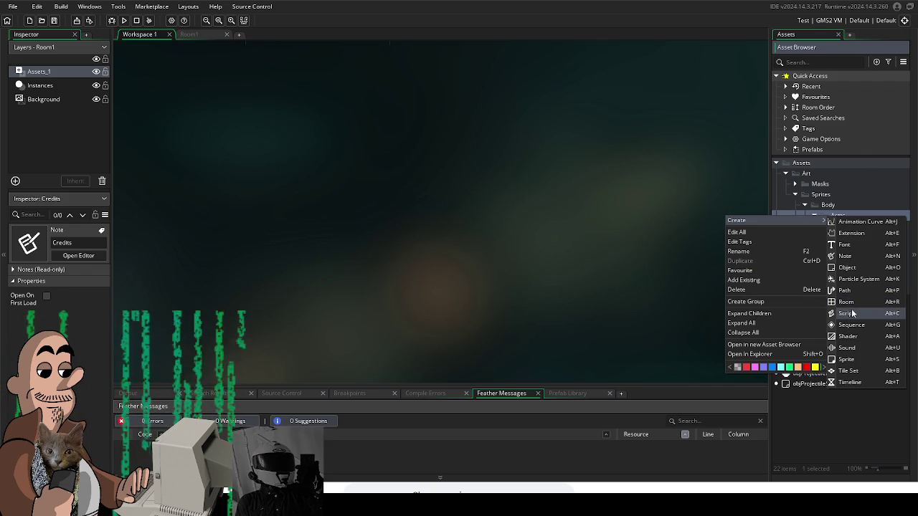
click(849, 359)
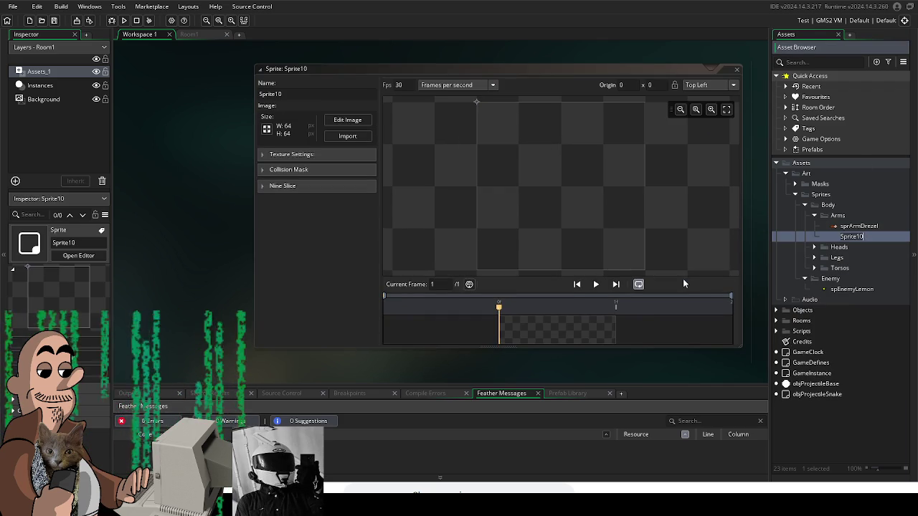
Step: Name the sprite sprArmLemon, import the bone image and set its origin to 14, 54
text(sprArm)
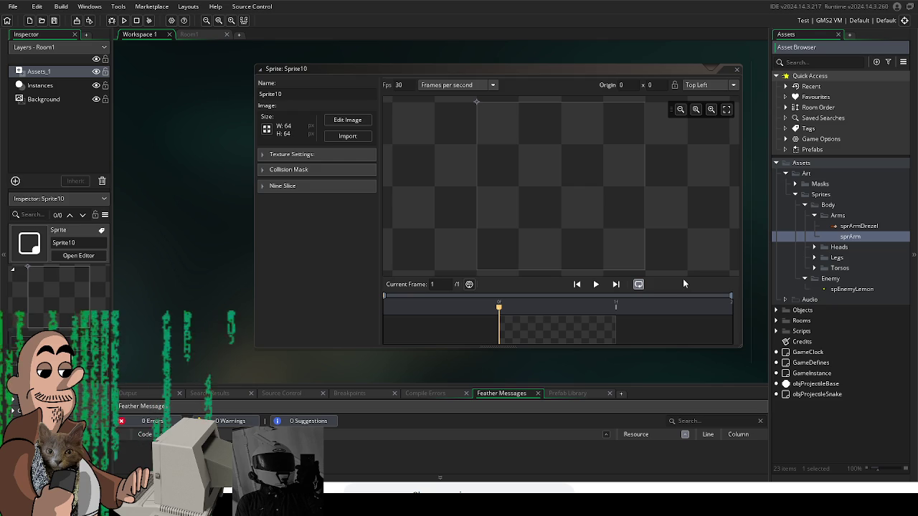
text(Lemon)
key(Return)
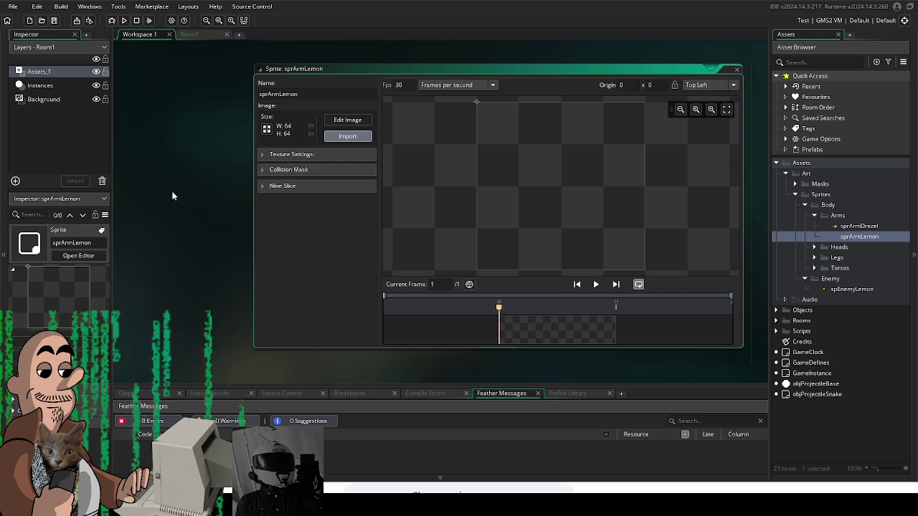
click(497, 258)
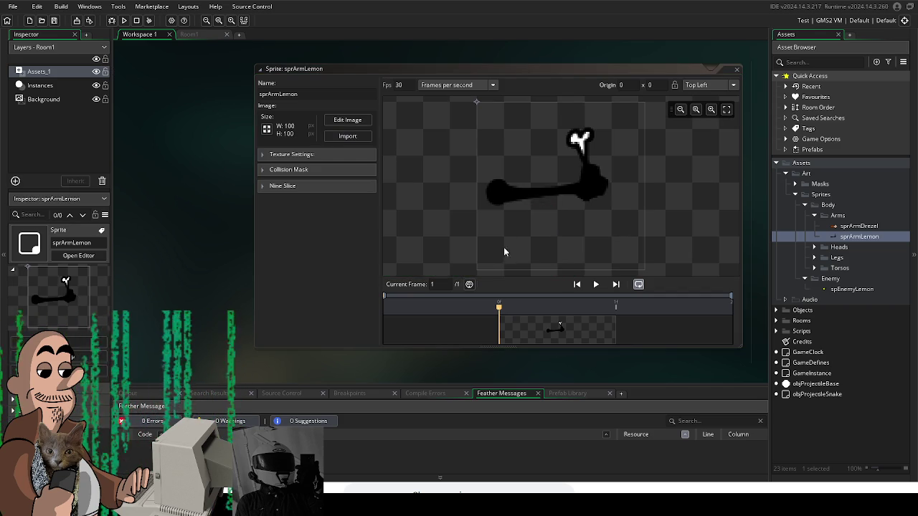
drag(478, 102, 499, 192)
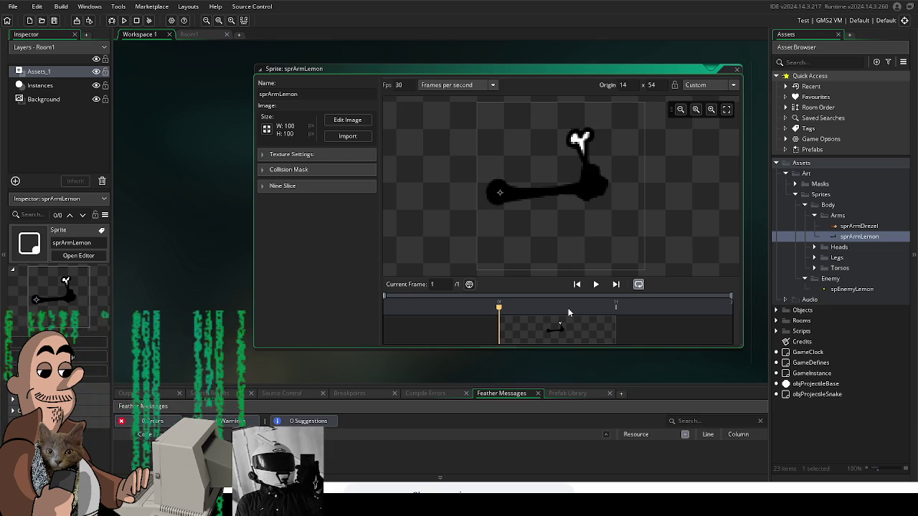
right_click(828, 217)
mouse_move(824, 223)
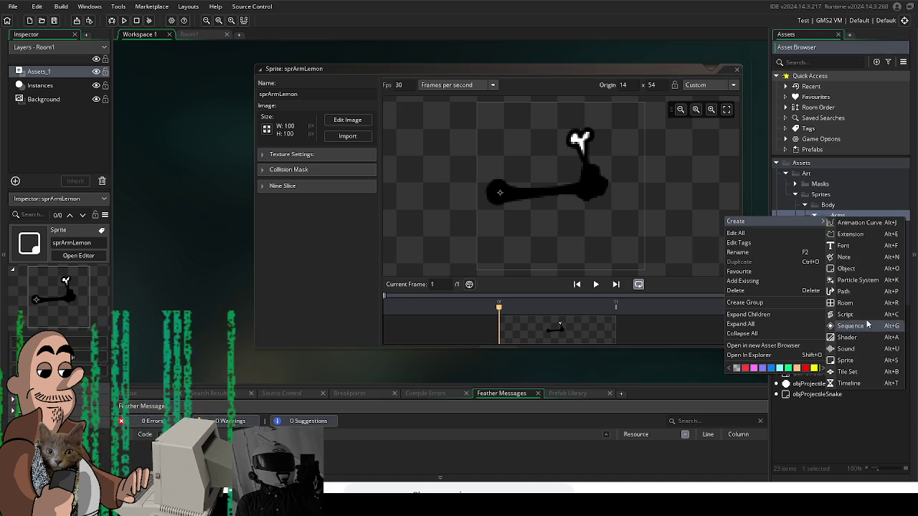
Step: Create sprArmDino in Arms, import the 150x150 claw image and place its origin at 20, 83
click(870, 360)
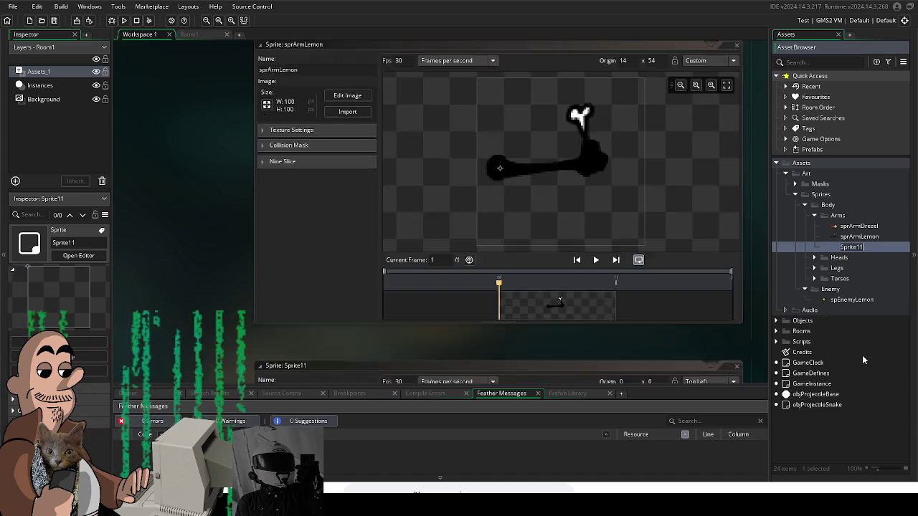
text(sprArmDino)
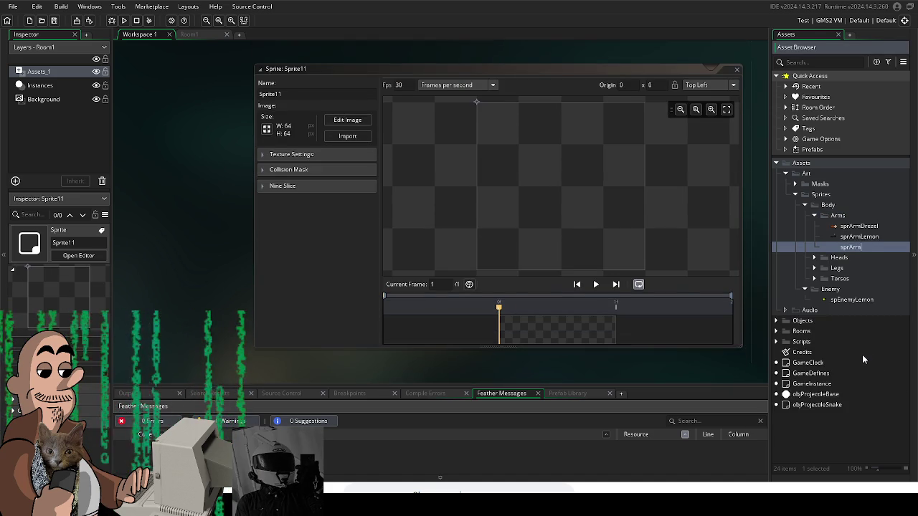
key(Return)
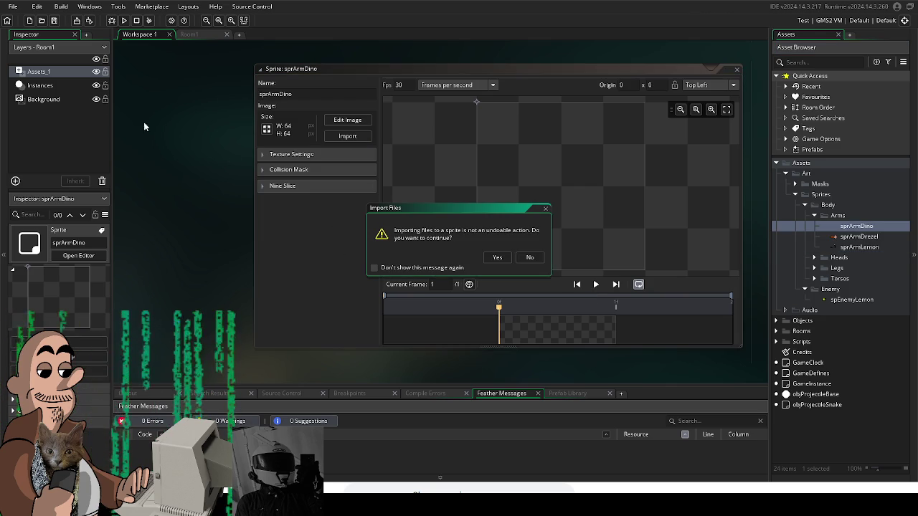
click(498, 258)
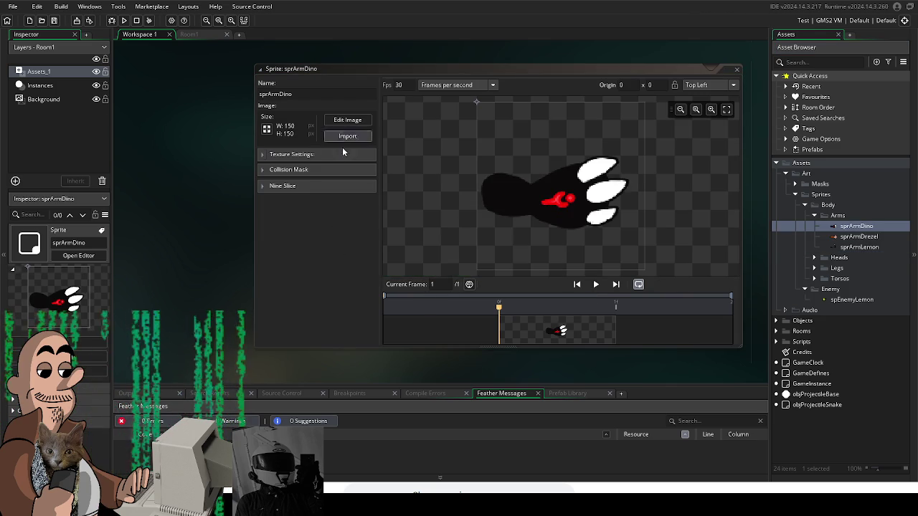
click(505, 205)
click(498, 194)
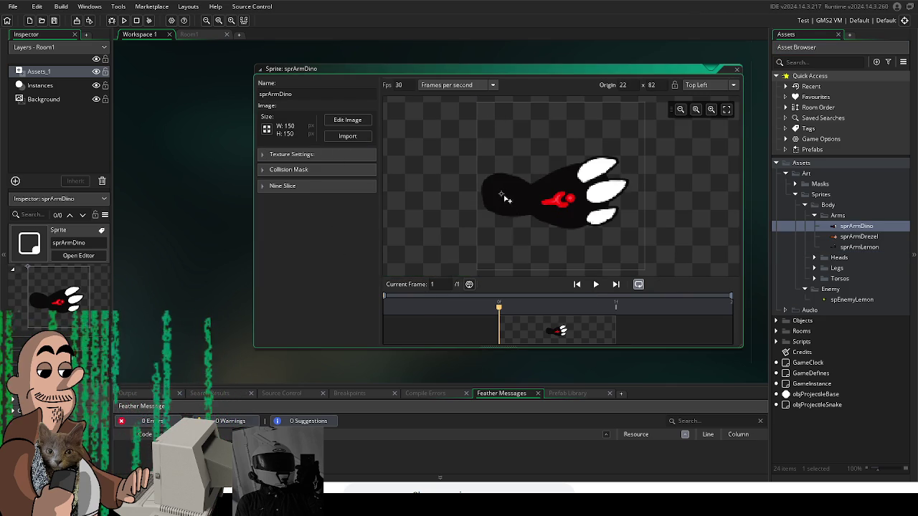
Step: Select the Arms folder in the asset list and bring up its context menu
click(859, 247)
click(835, 215)
right_click(835, 215)
mouse_move(825, 219)
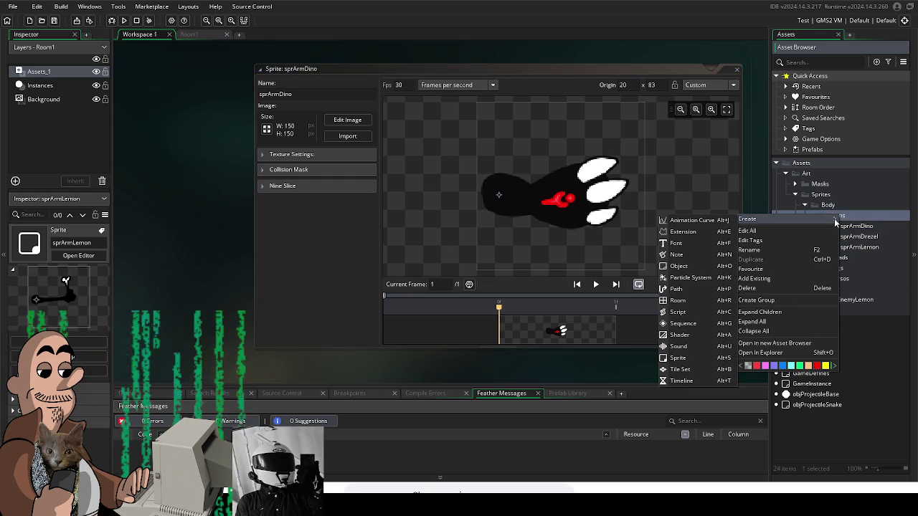
Step: Create a sprite named sprArmSnake in Arms and import the two-frame snake arm image
click(710, 360)
text(sprArm)
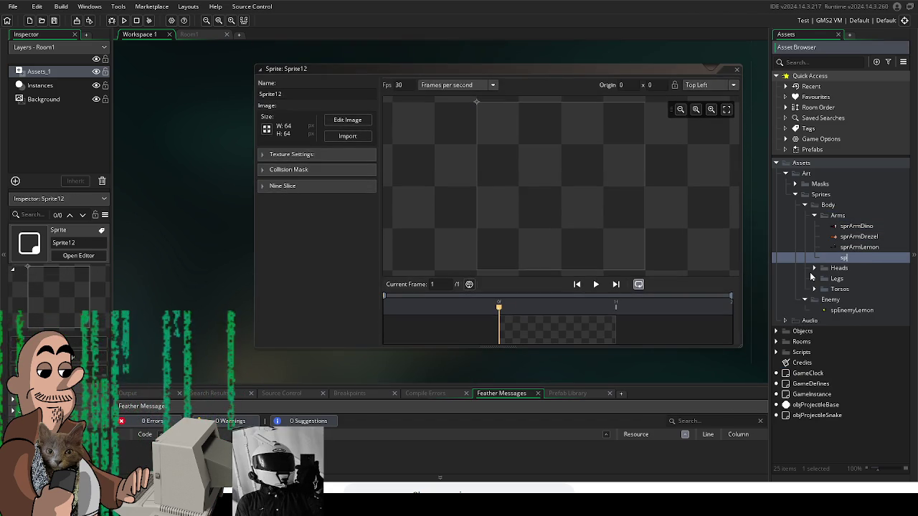
text(Snake)
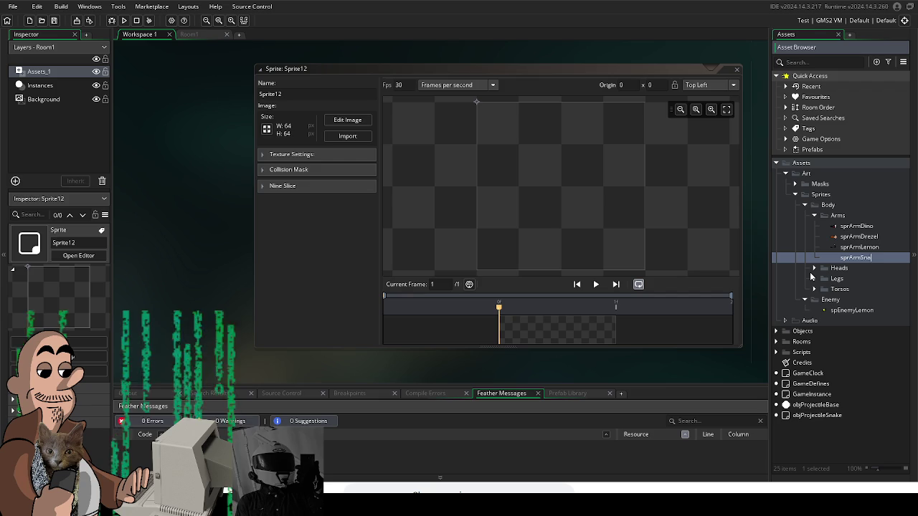
key(Return)
click(348, 137)
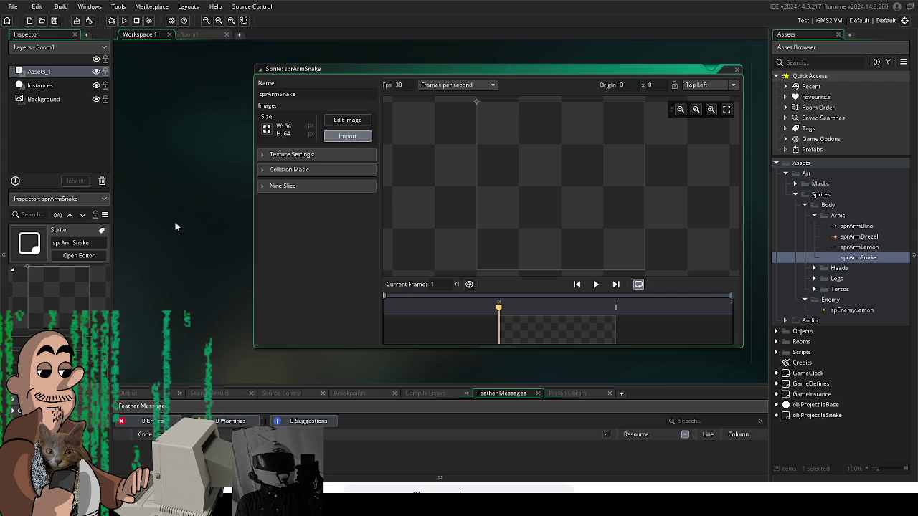
click(527, 256)
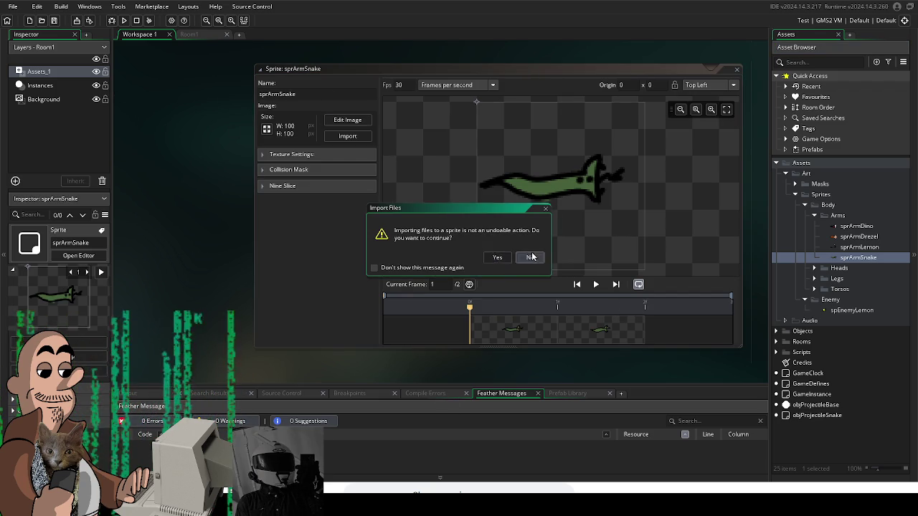
Step: Preview the animation, set origin 5, 49 at the snake's left end and frame rate 15
click(595, 284)
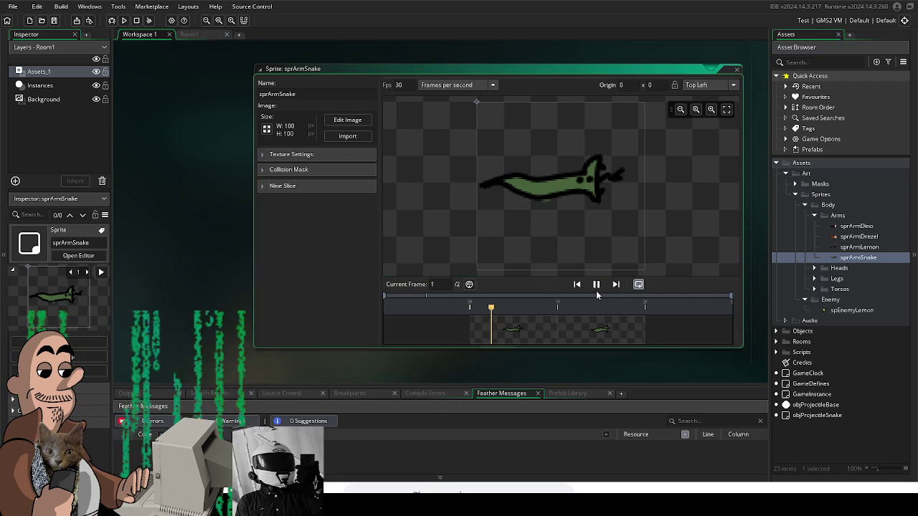
drag(478, 105, 486, 188)
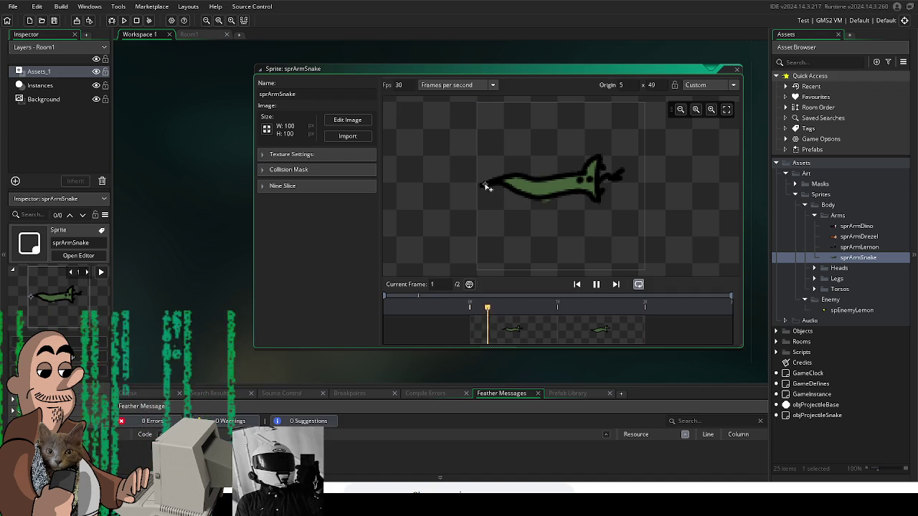
double_click(398, 85)
text(15)
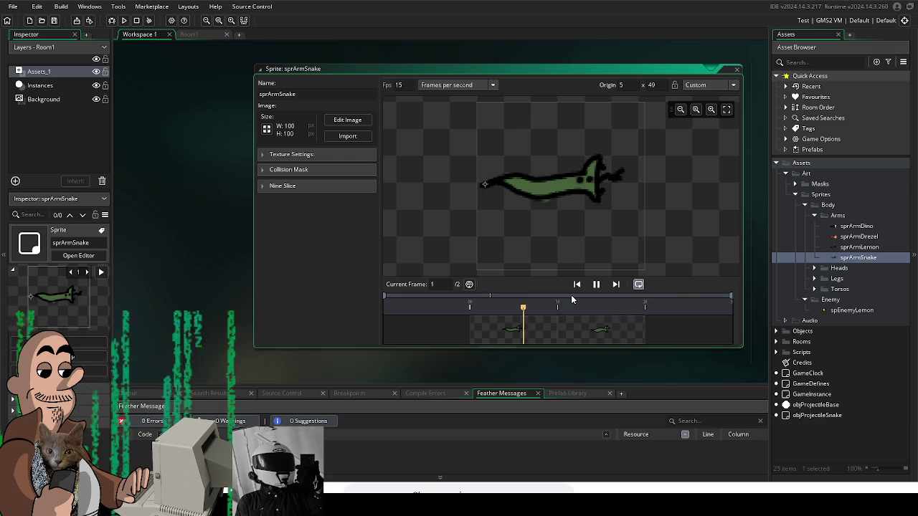
click(595, 286)
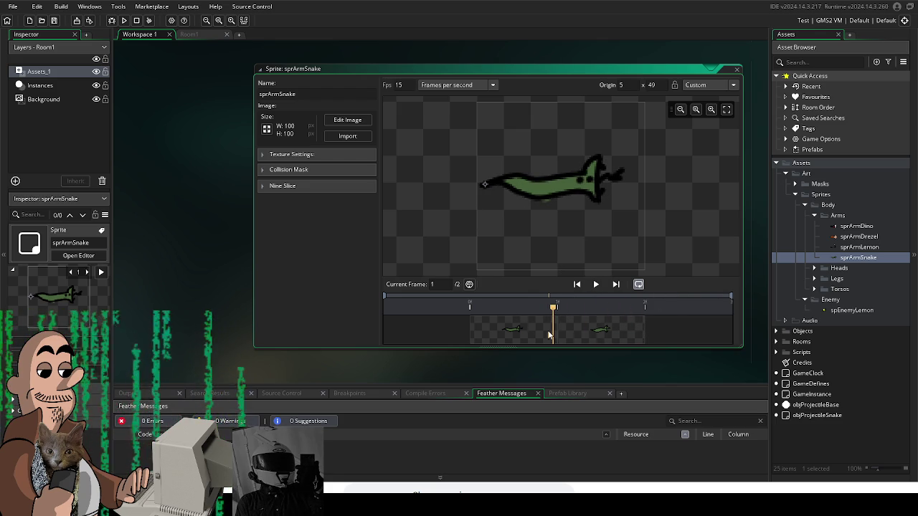
double_click(524, 335)
Step: Erase the stray dark pixels under the snake arm's lower edge, then return to sprArmSnake
scroll(430, 265, up, 2)
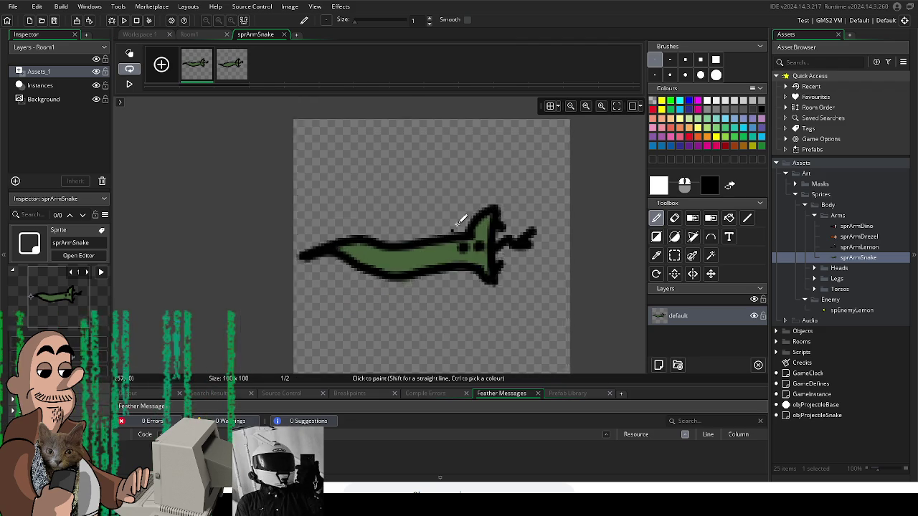
scroll(470, 264, up, 3)
key(e)
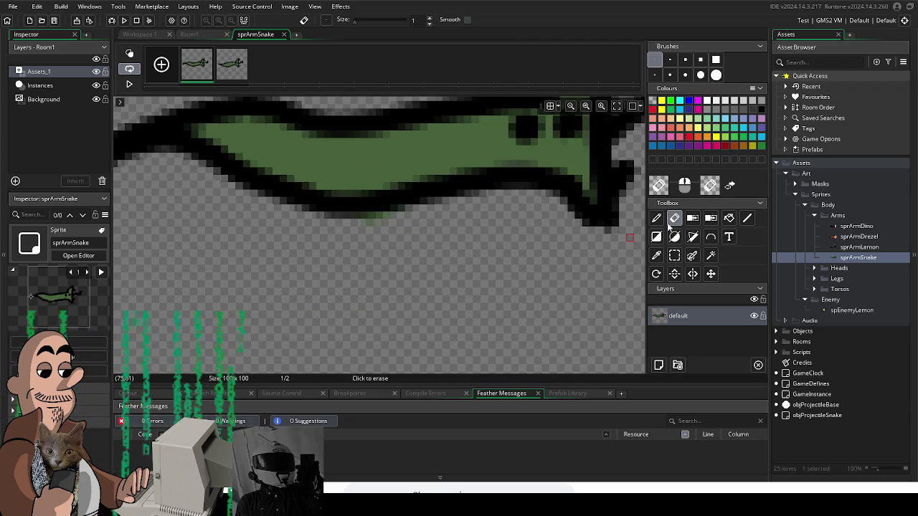
mouse_move(406, 210)
mouse_down()
mouse_move(349, 211)
mouse_move(378, 210)
mouse_up()
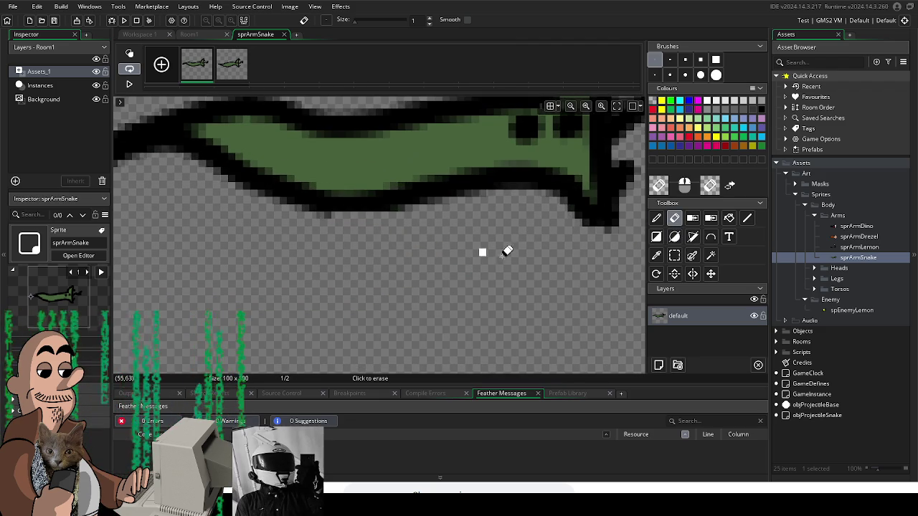
scroll(423, 215, down, 5)
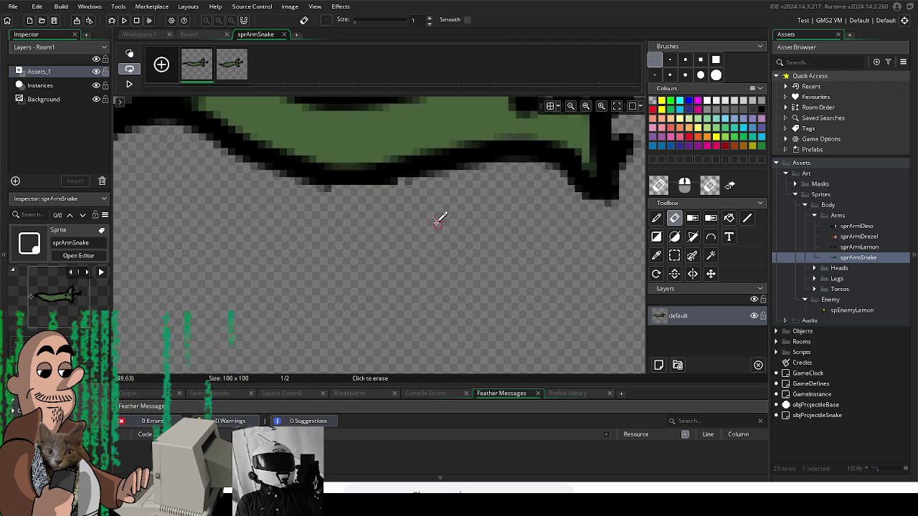
double_click(855, 258)
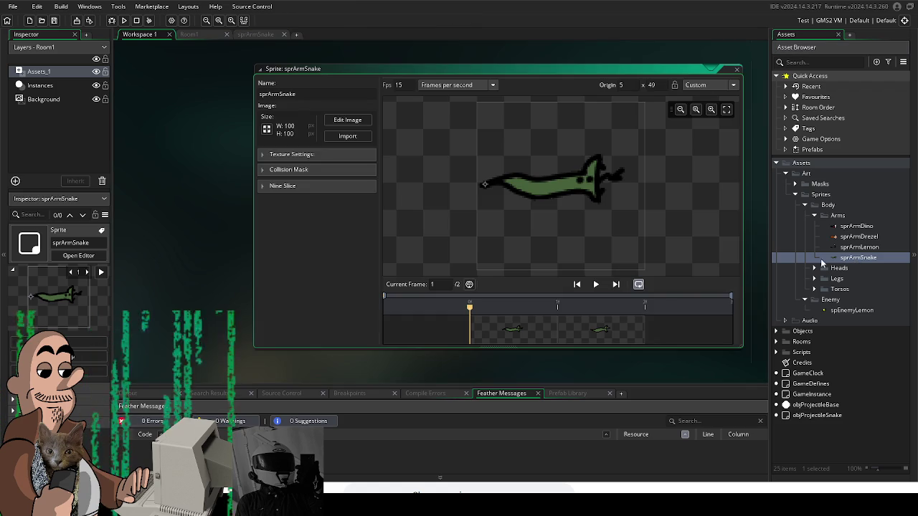
Step: Add sprArmGoblin to Arms with the 100x100 knife-bladed green arm image and origin 12, 50
right_click(833, 218)
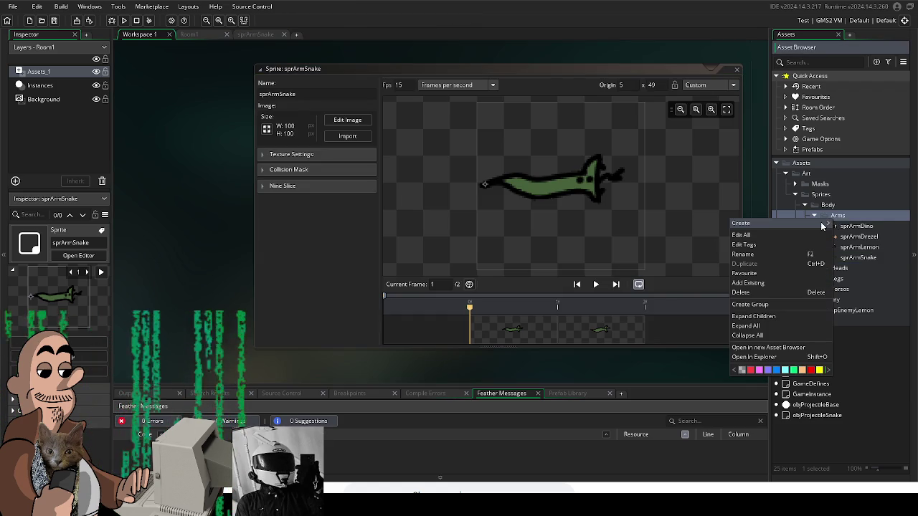
mouse_move(823, 226)
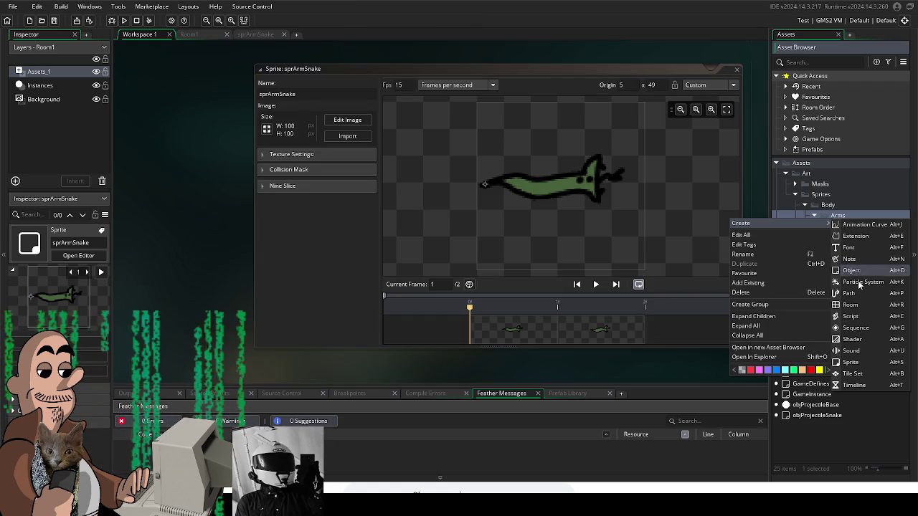
click(876, 363)
text(sprArmGoblin)
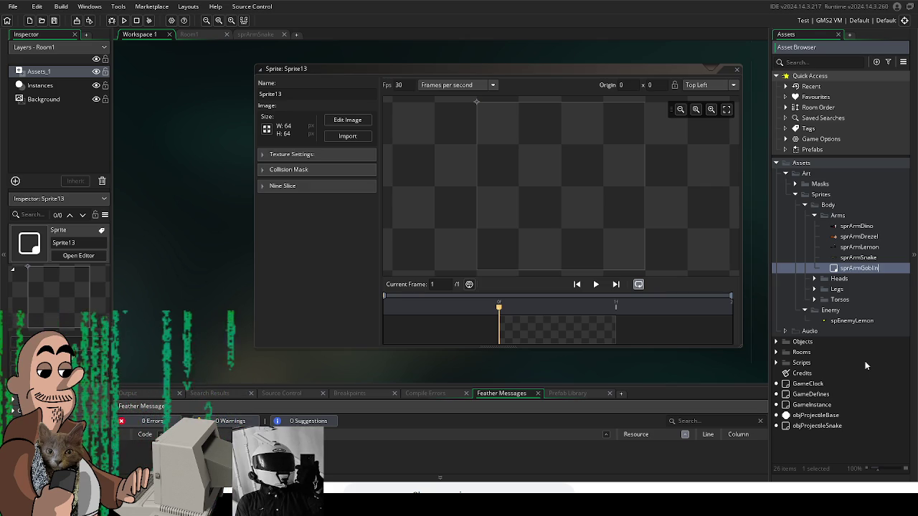
click(479, 276)
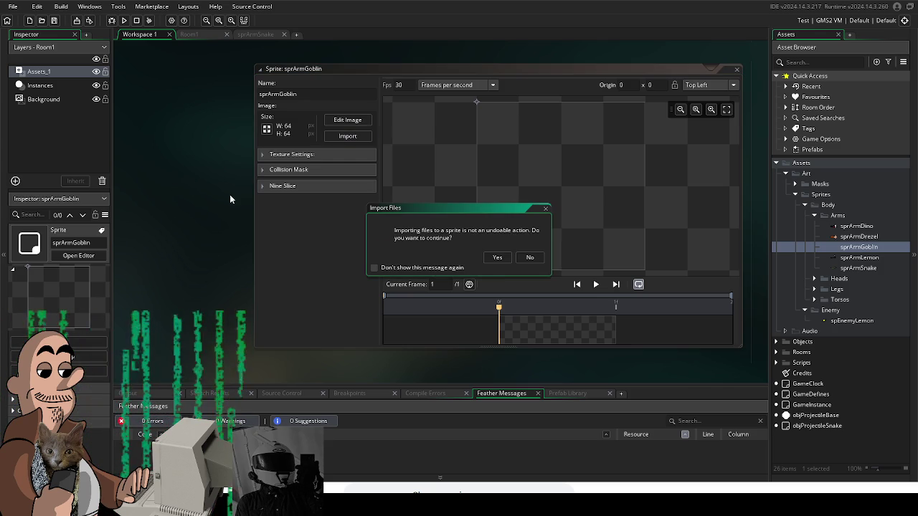
click(498, 258)
drag(476, 102, 498, 188)
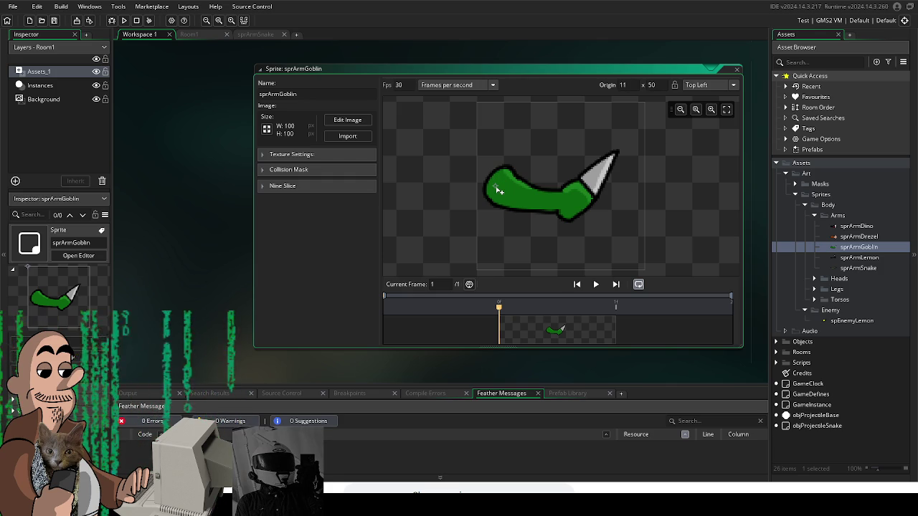
right_click(835, 215)
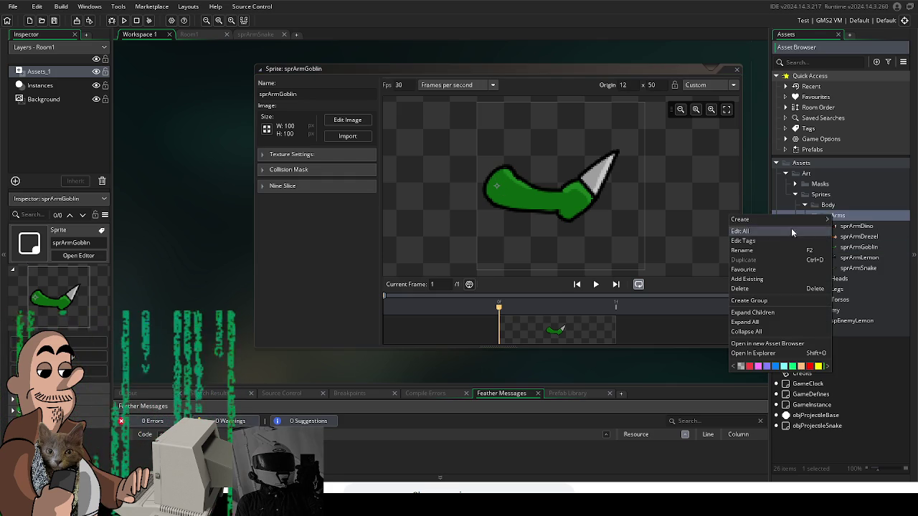
Step: Create a new sprite in the Arms folder named sprArmTiki
mouse_move(796, 221)
click(866, 362)
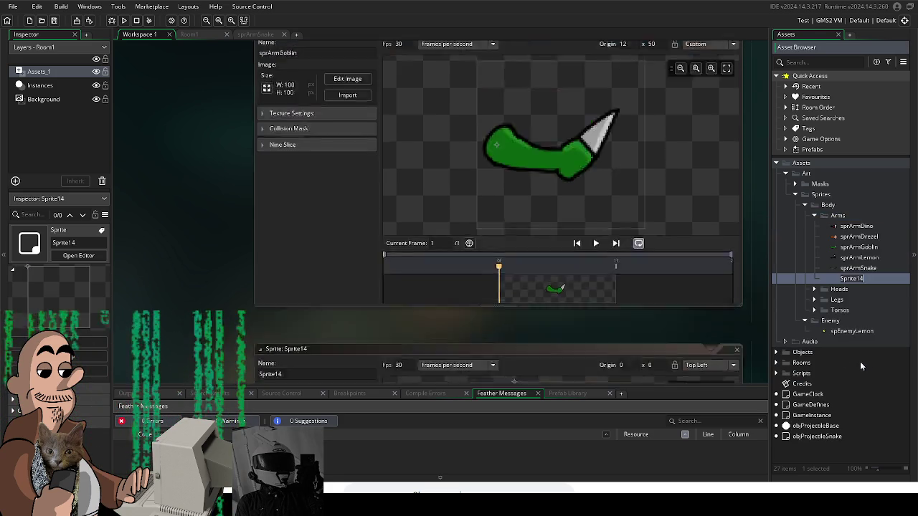
text(Sp)
key(BackSpace)
key(BackSpace)
key(BackSpace)
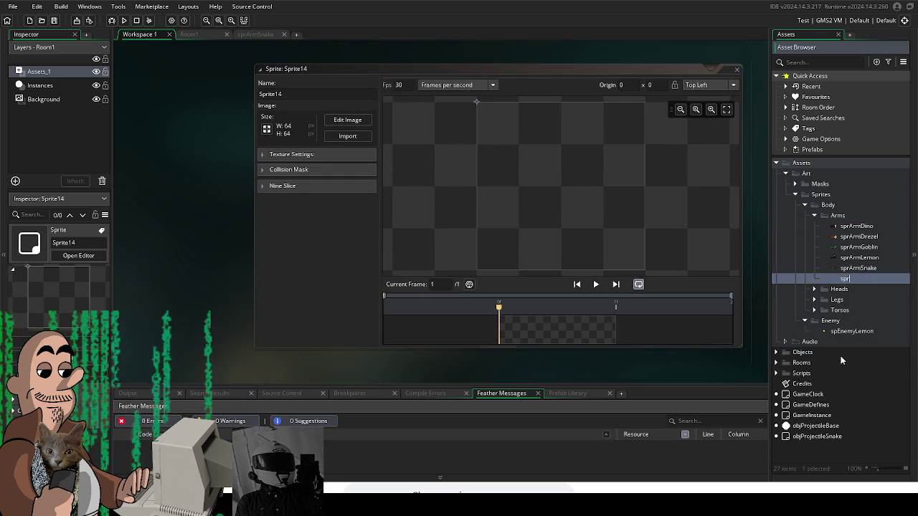
text(sprArmTiki)
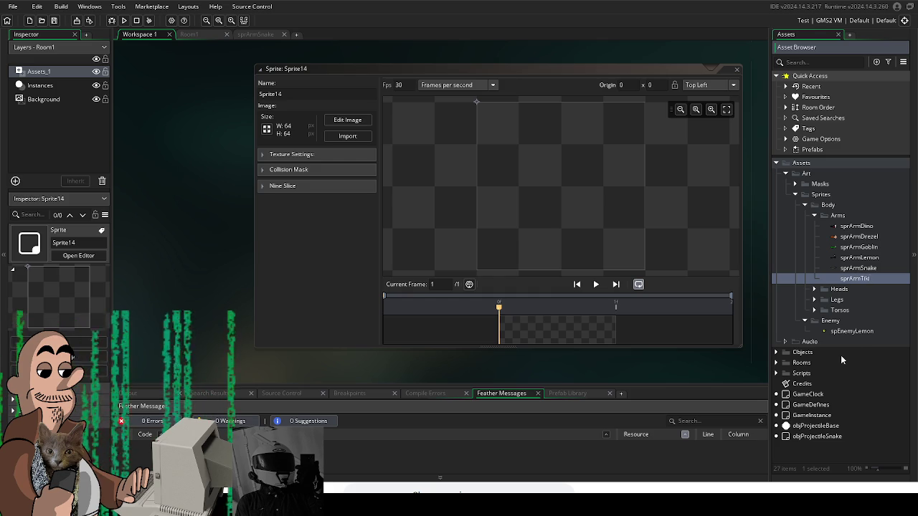
key(Return)
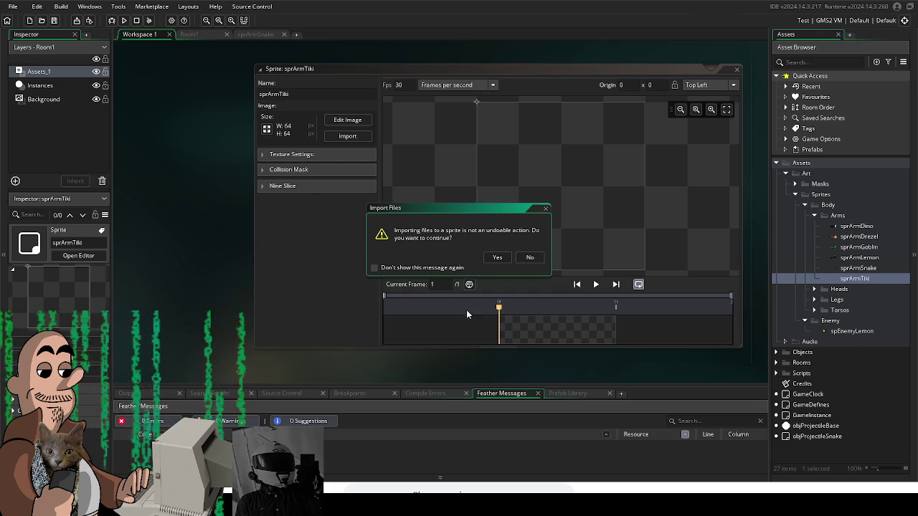
Step: Import the flaming torch image and set the origin to 9, 50 at the handle tip
click(498, 258)
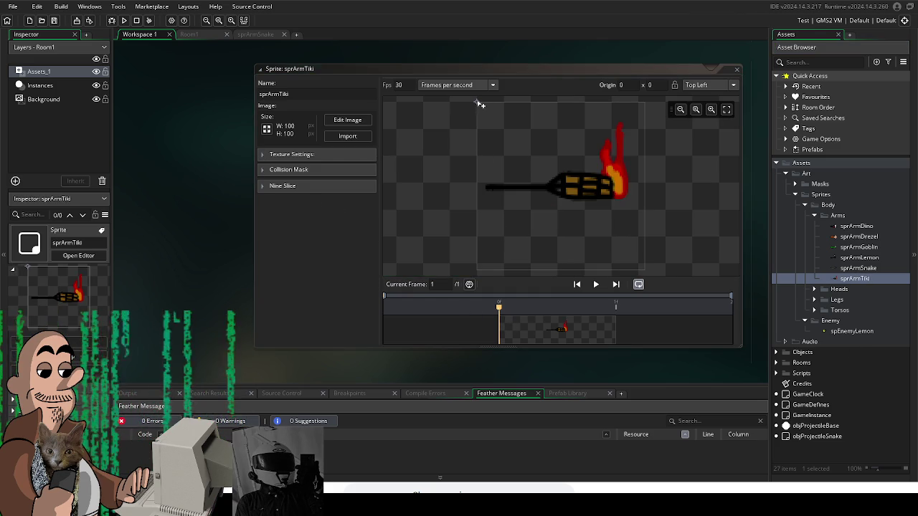
click(486, 173)
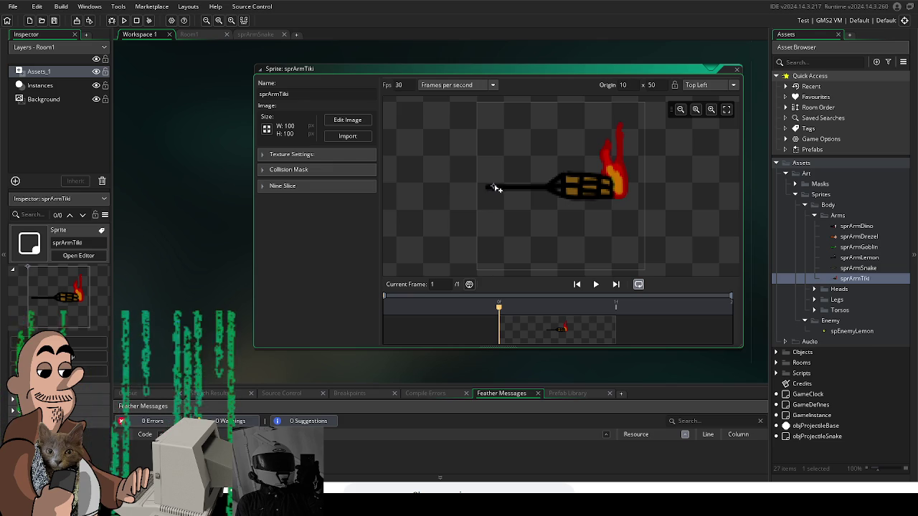
click(493, 188)
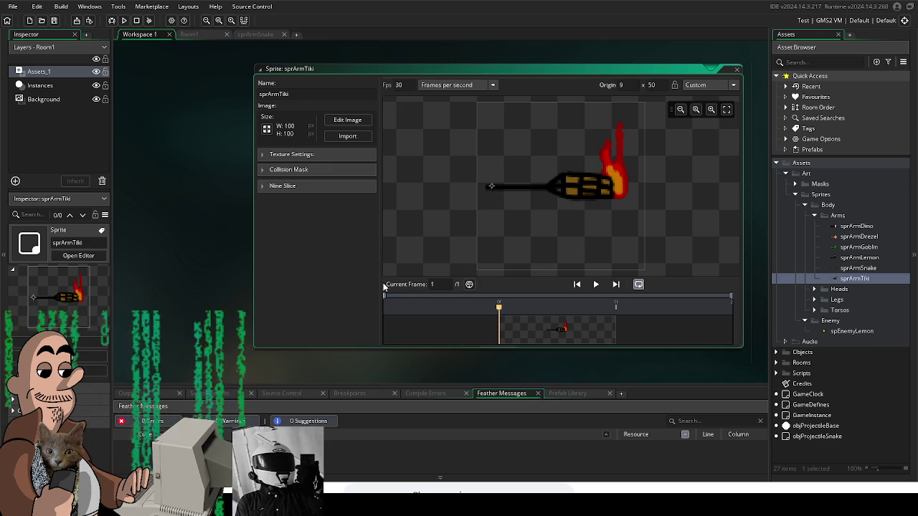
click(430, 368)
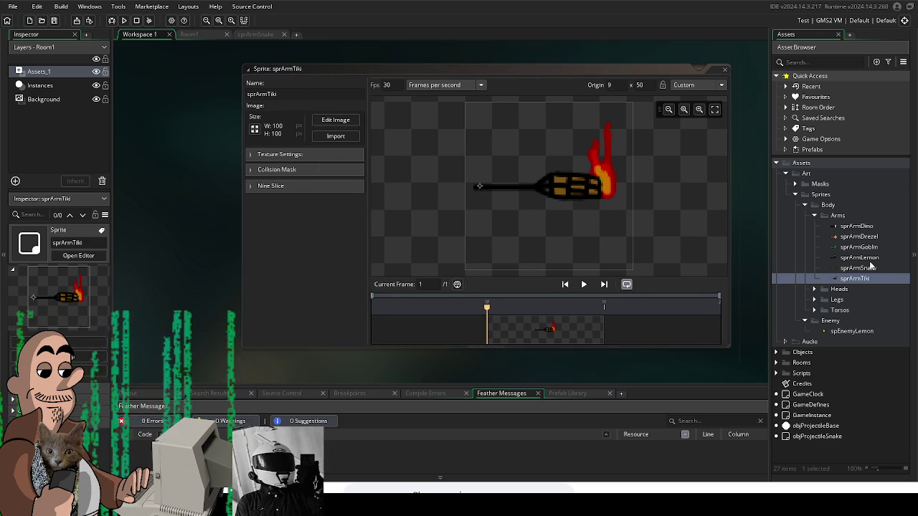
right_click(824, 217)
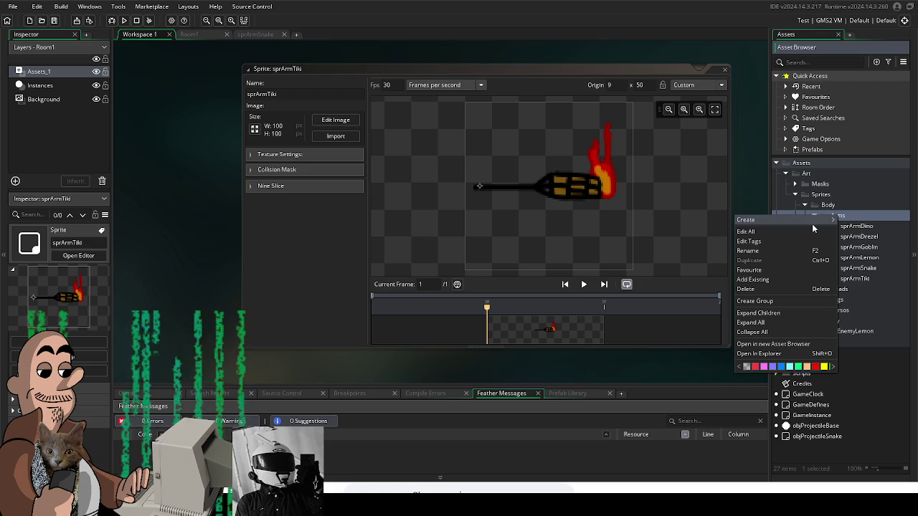
Step: Create a new sprite in the Arms folder named sprArmWizard
mouse_move(812, 222)
click(676, 359)
text(spr)
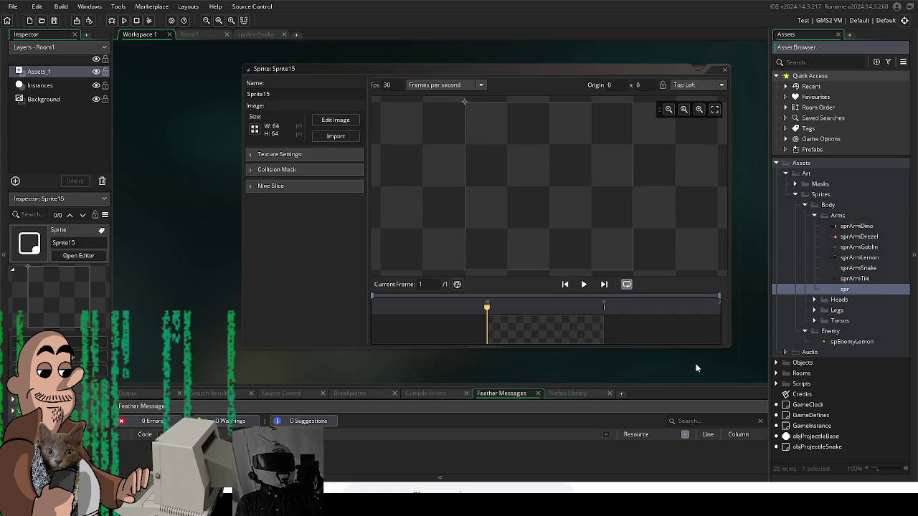
text(Arm)
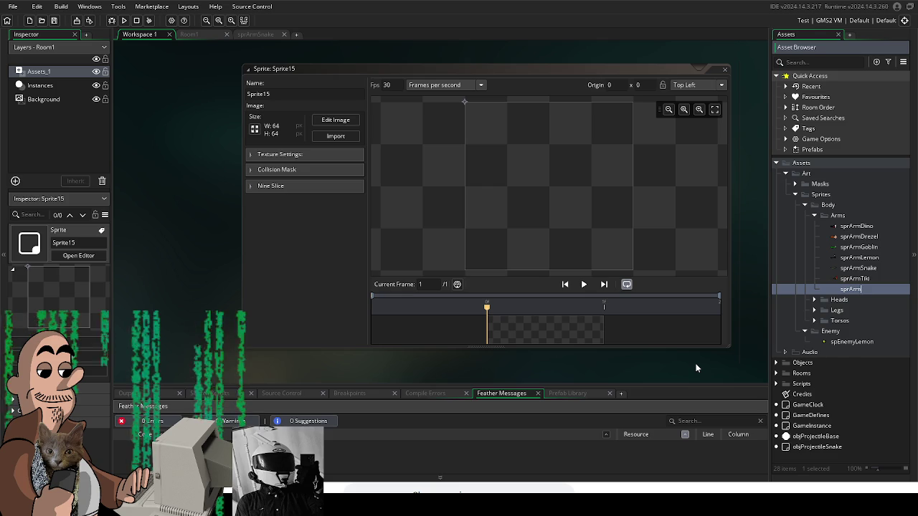
text(Wizard)
key(Return)
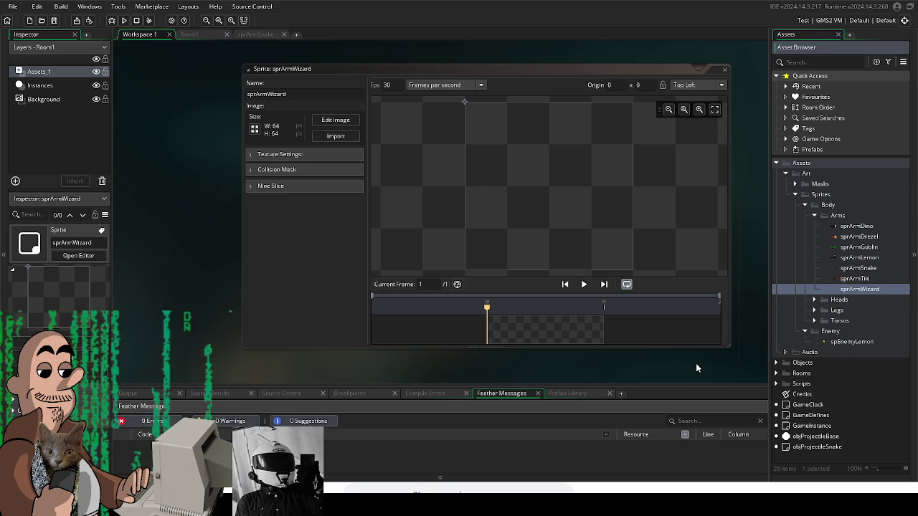
Step: Import the star-wand arm image and set the origin to 12, 50 at the arm's left end
click(350, 140)
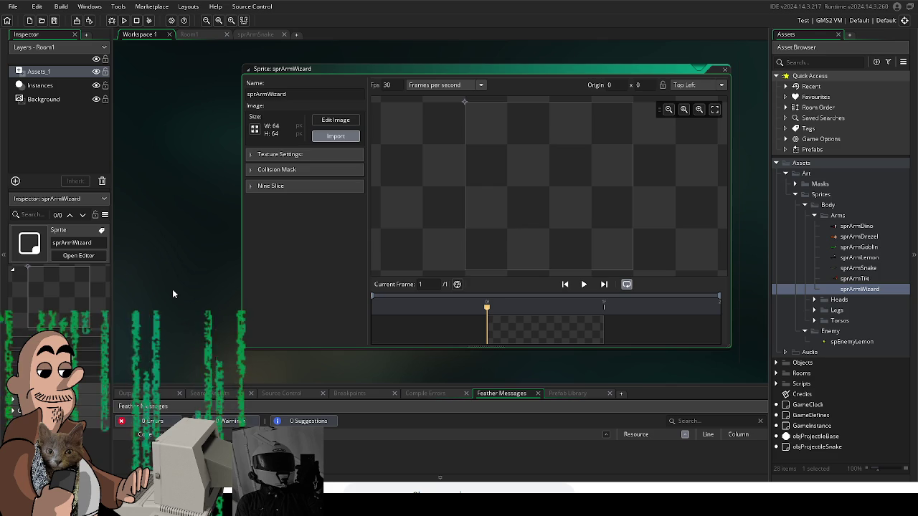
click(498, 257)
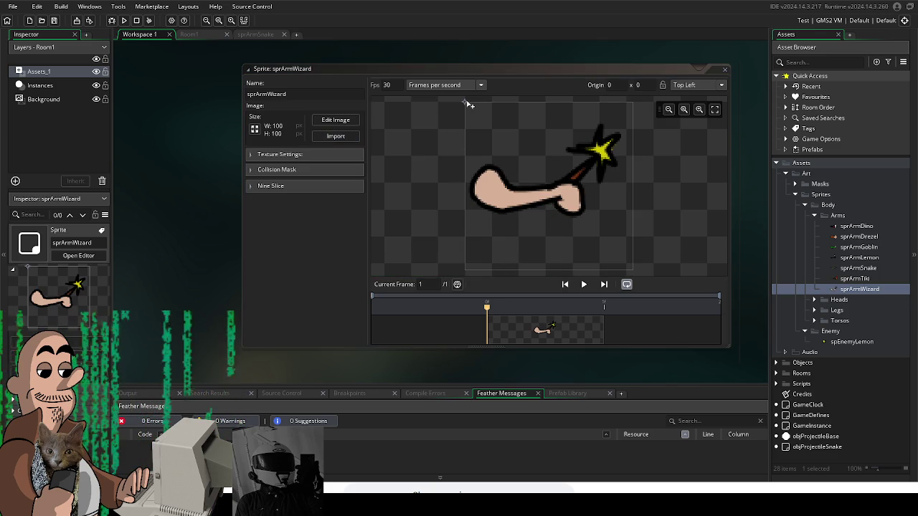
click(485, 186)
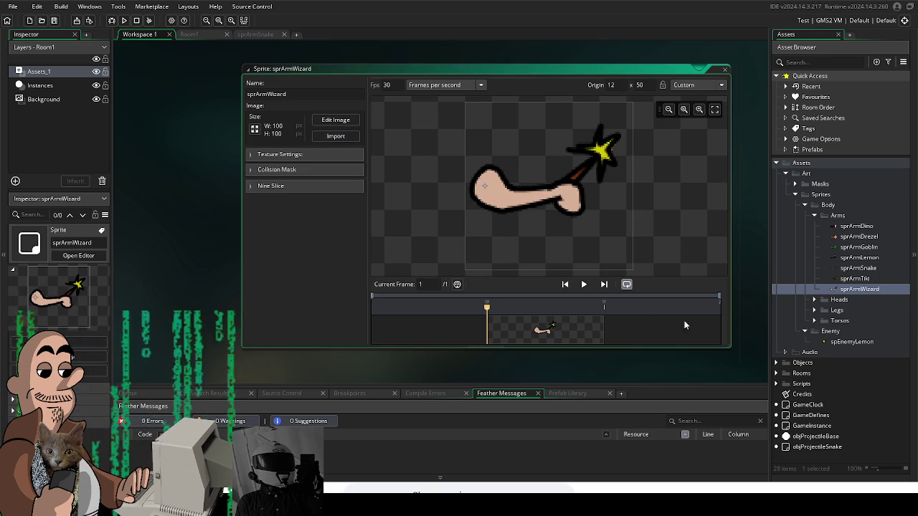
click(838, 216)
right_click(838, 217)
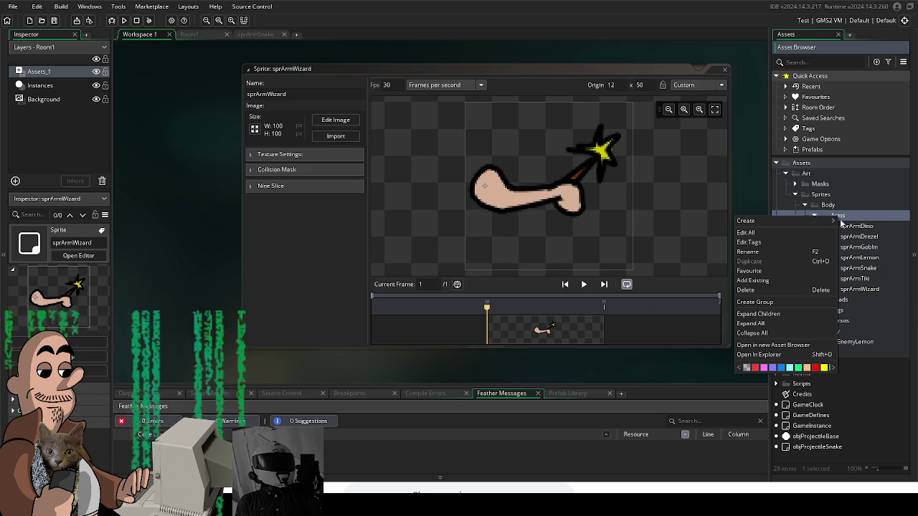
Step: Create a new sprite in the Arms folder named sprArm
mouse_move(832, 221)
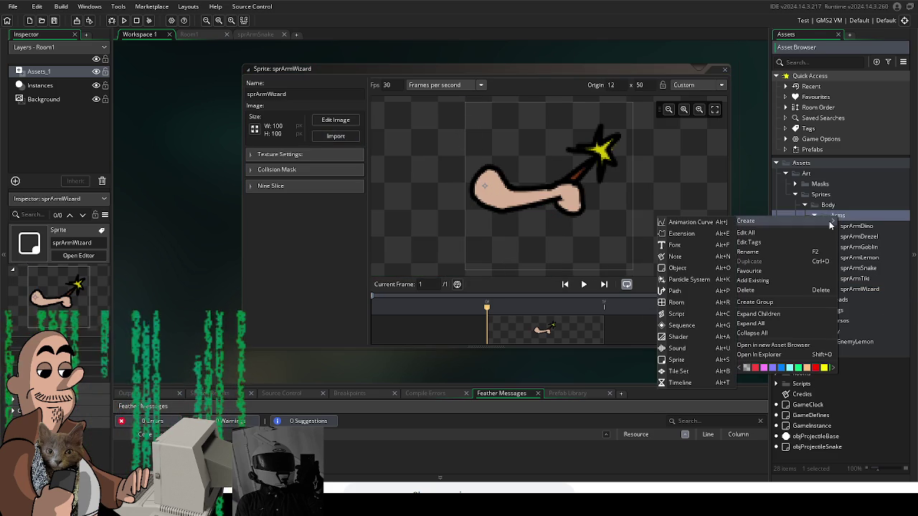
click(695, 359)
text(sprArm)
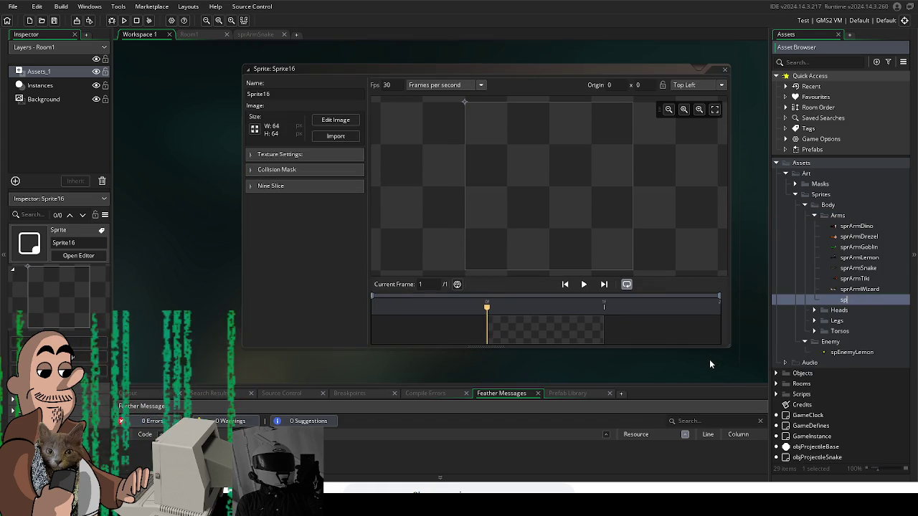
key(Return)
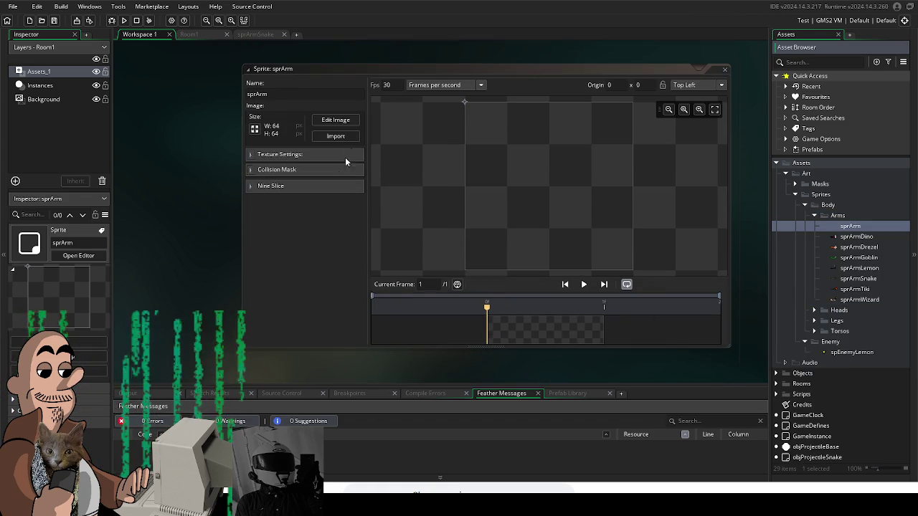
Step: Import the 100x100 brown curved arm image and set the origin to 21, 56
click(344, 137)
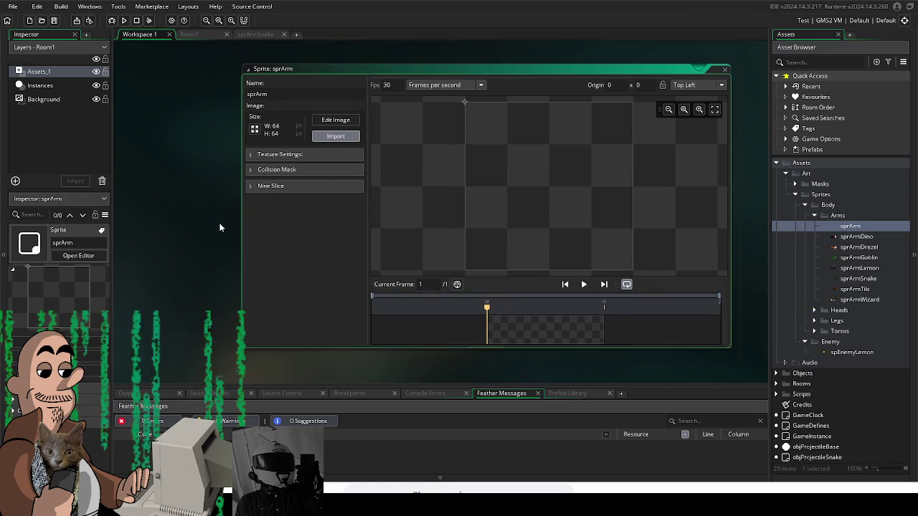
click(502, 257)
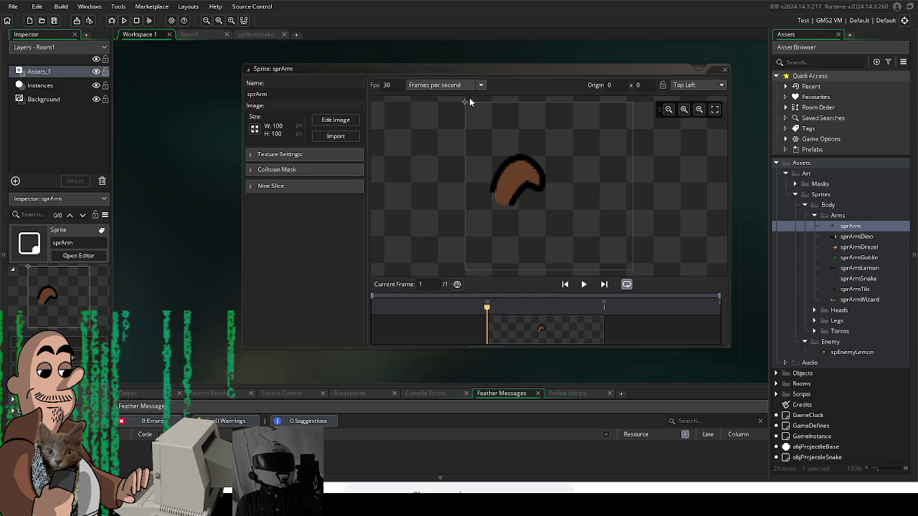
click(500, 196)
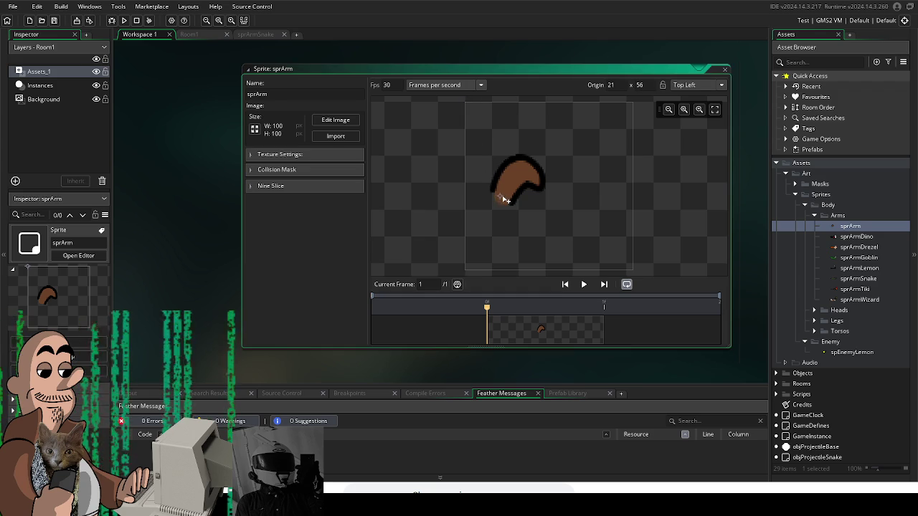
Step: Rename the sprite to sprArmKangaroo
click(292, 94)
text(angaroo)
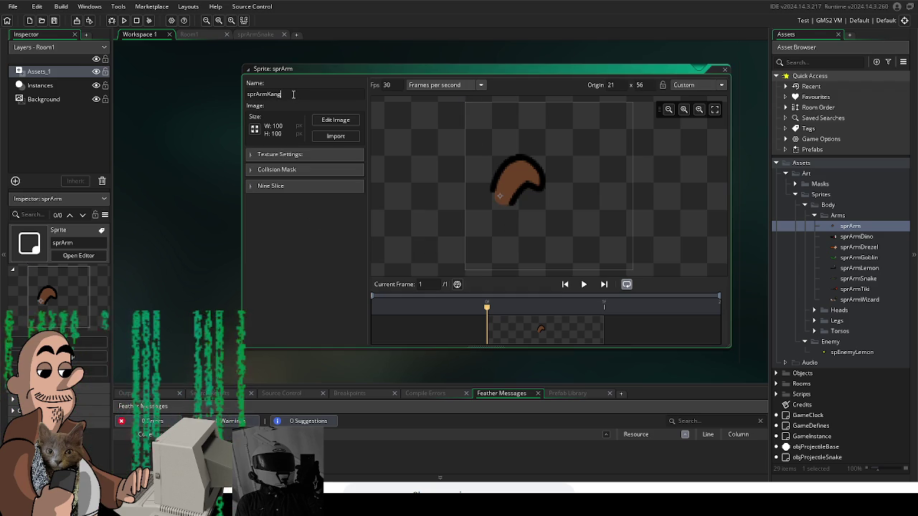
key(Return)
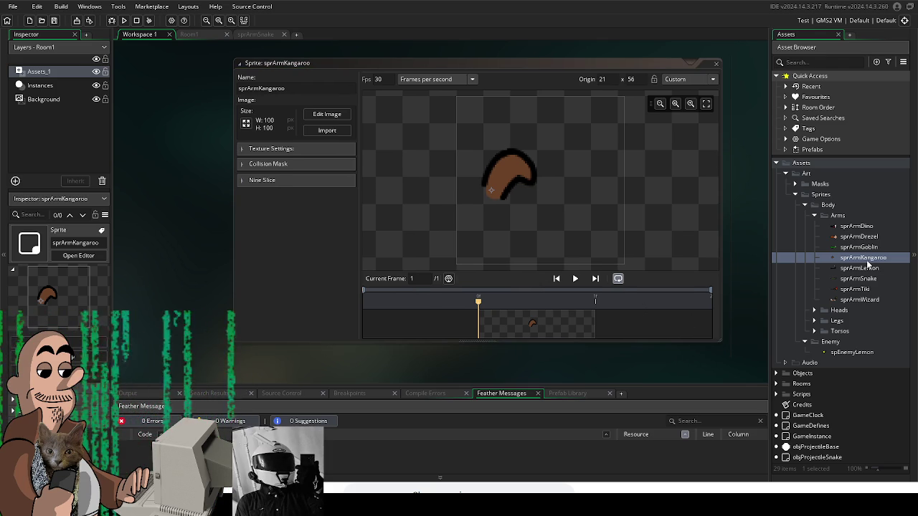
click(837, 215)
Step: Create a new sprite named sprArm inside the Arms folder
right_click(837, 220)
mouse_move(817, 224)
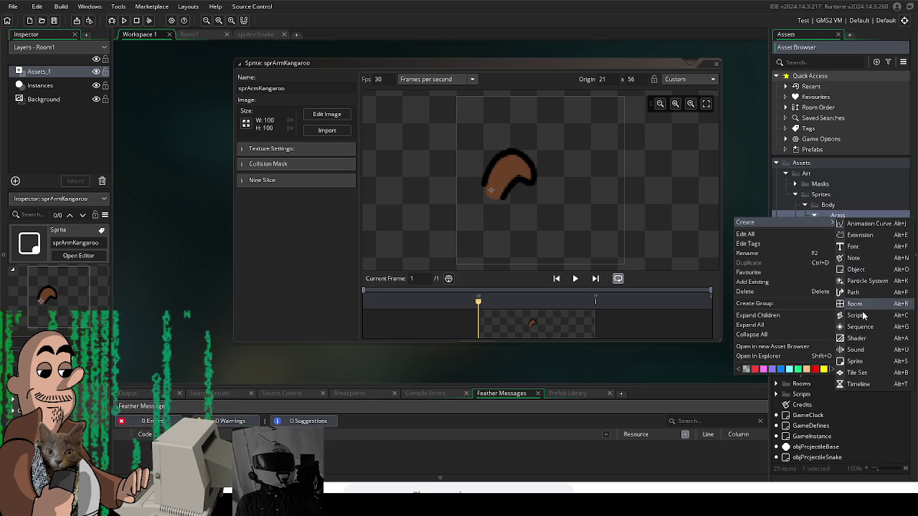
click(854, 361)
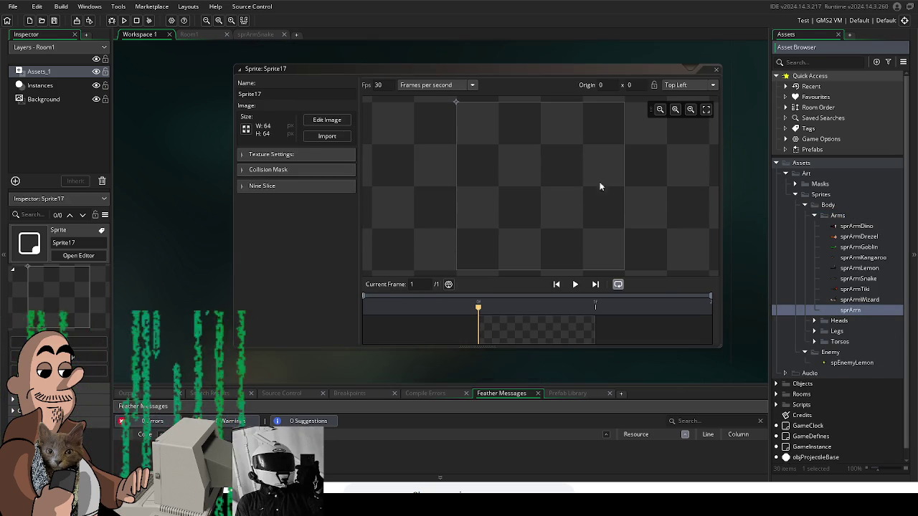
key(Return)
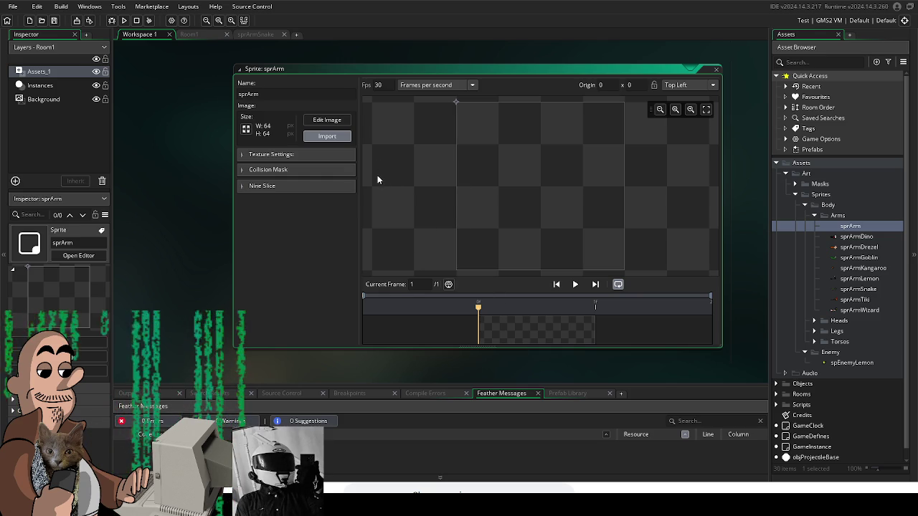
Step: Import the white glove image, set origin 14, 50 and name the sprite sprArmChicken
click(339, 138)
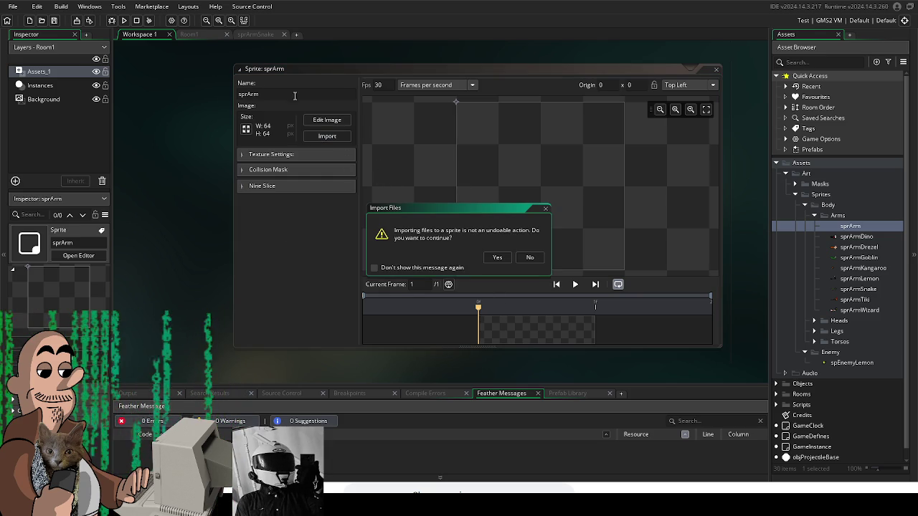
key(Return)
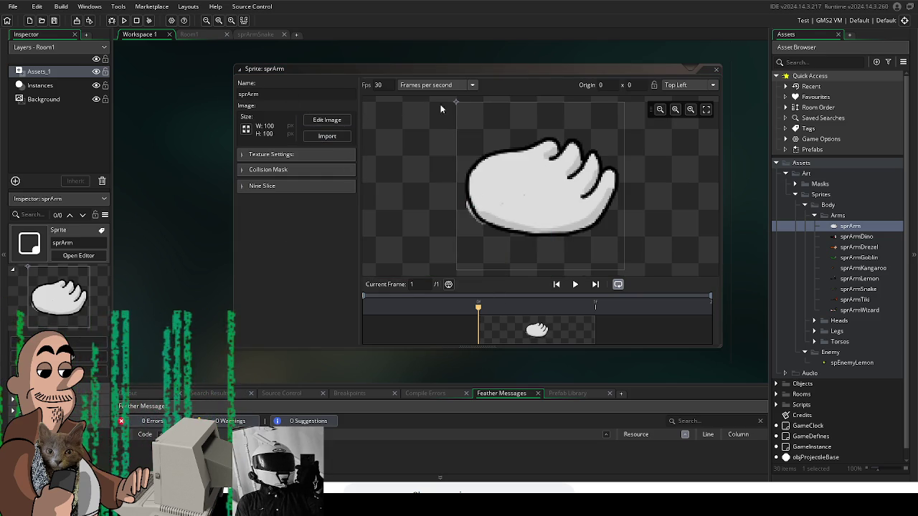
click(483, 183)
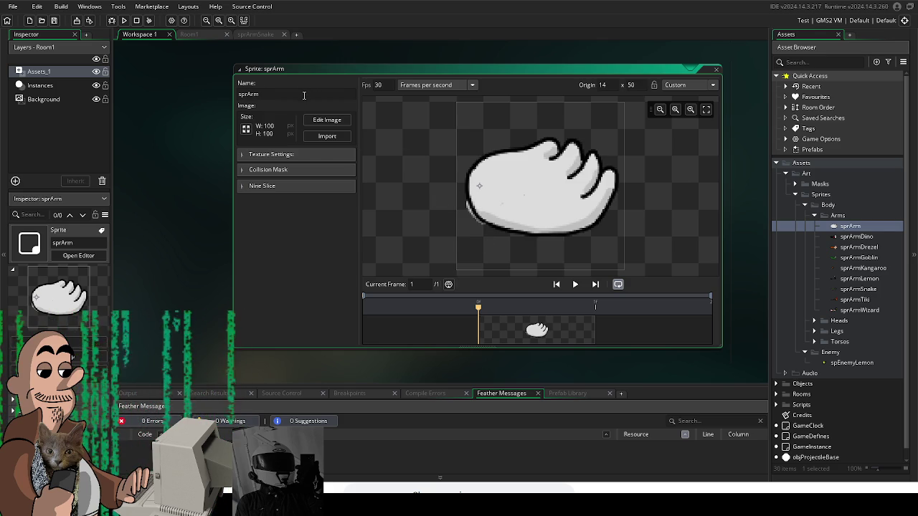
key(Return)
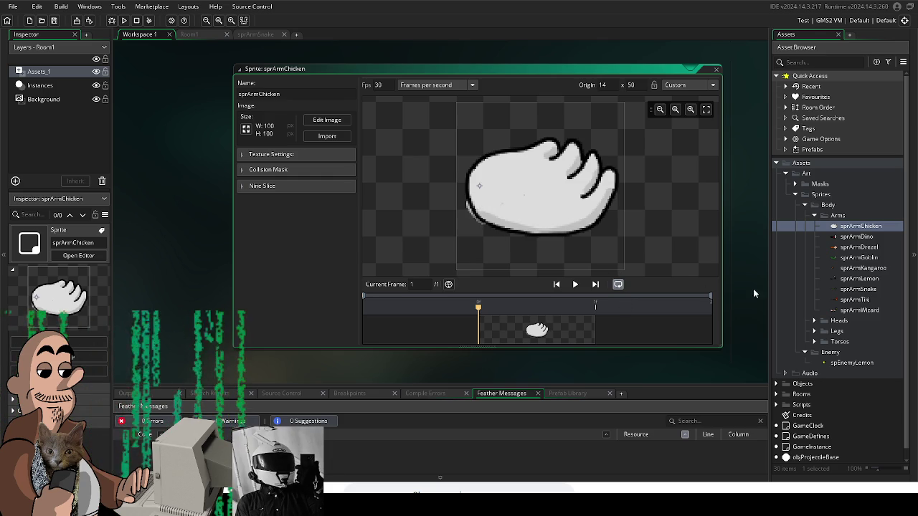
right_click(841, 216)
Step: Create a new sprArm sprite in Arms and import the flexed muscular arm image
mouse_move(751, 219)
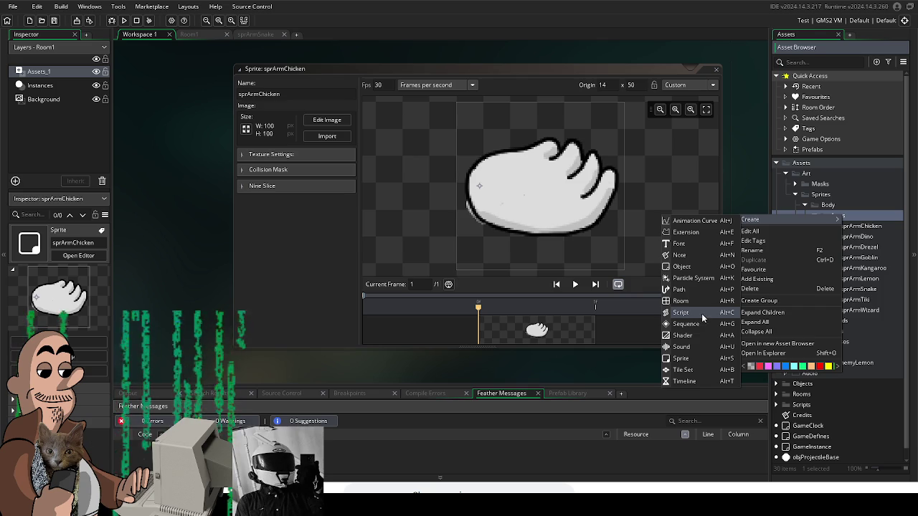
click(692, 357)
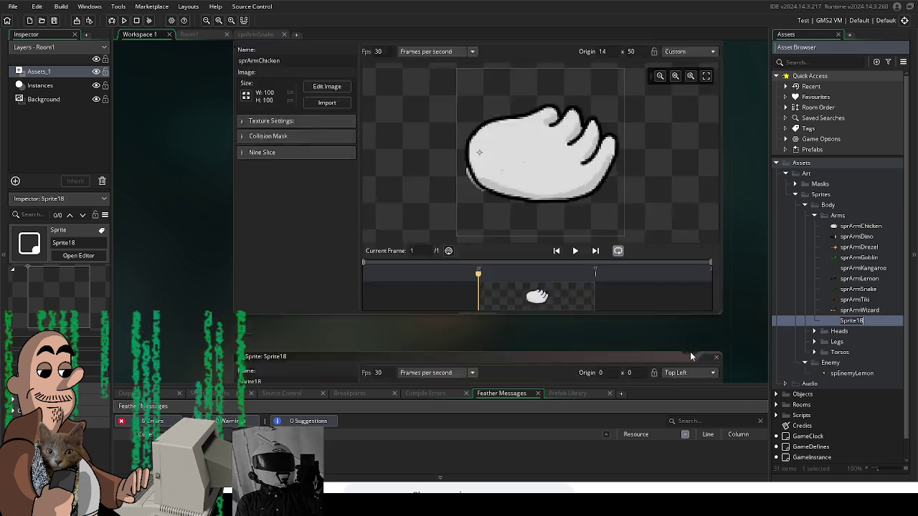
text(spr)
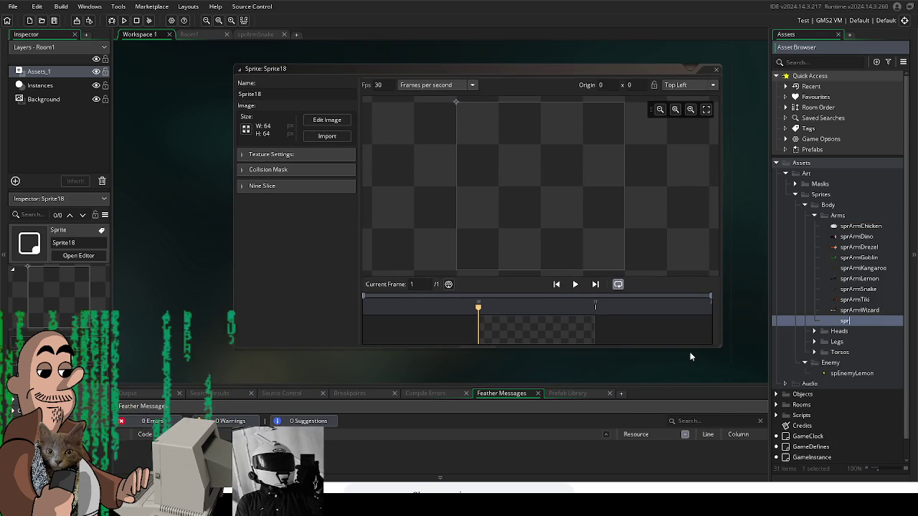
text(Arm)
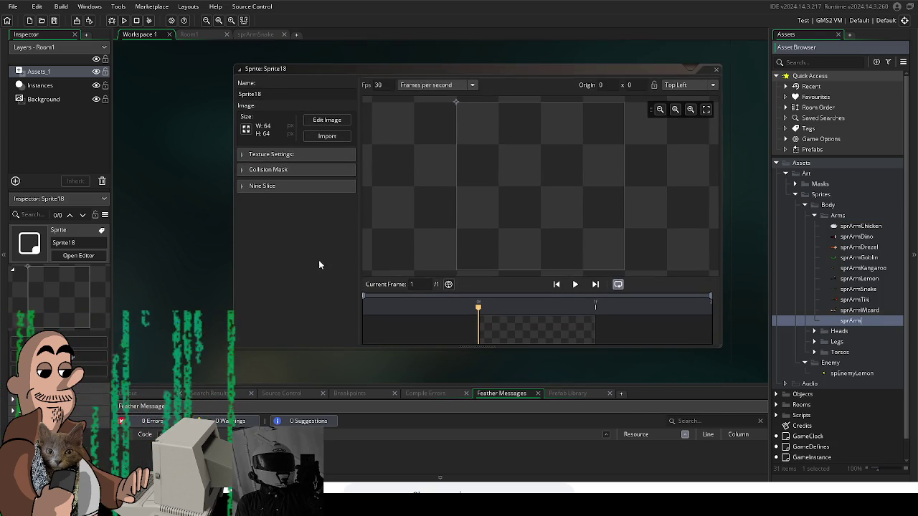
click(319, 265)
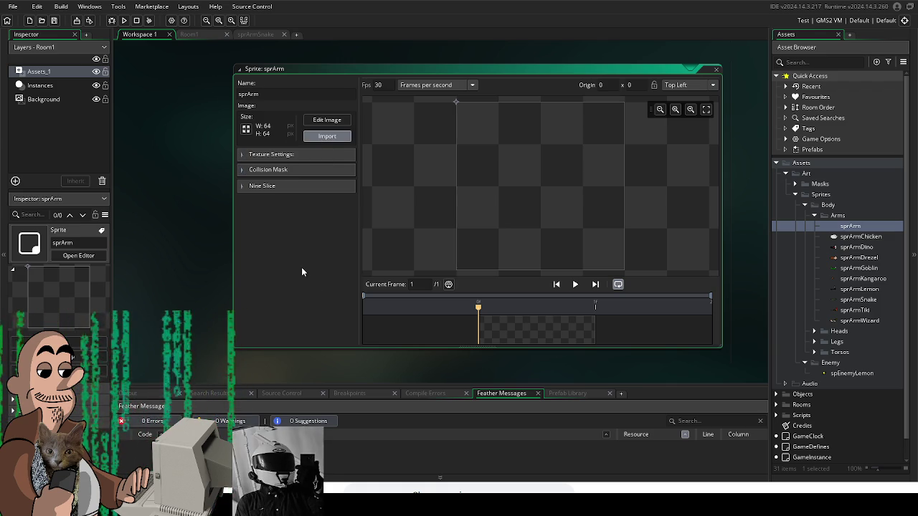
click(498, 258)
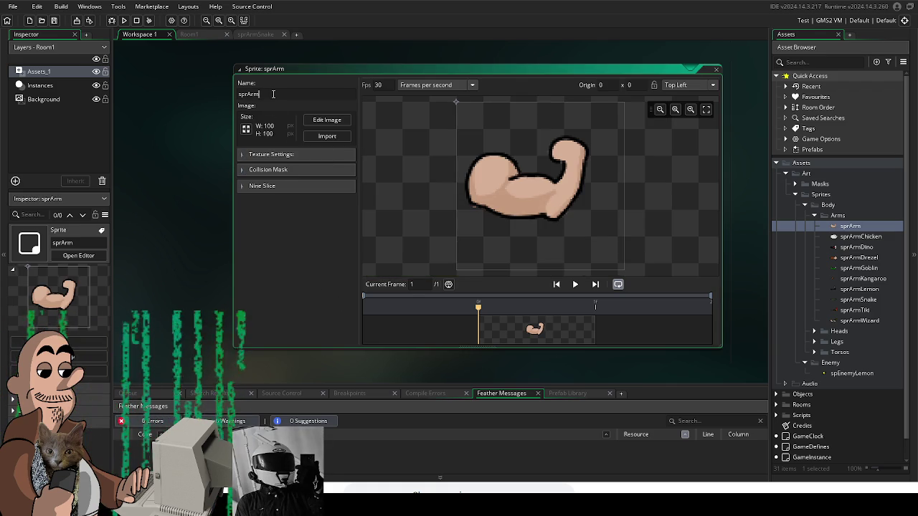
Step: Try renaming it sprArmDrezel and dismiss the duplicate-name warning
text(Drezel)
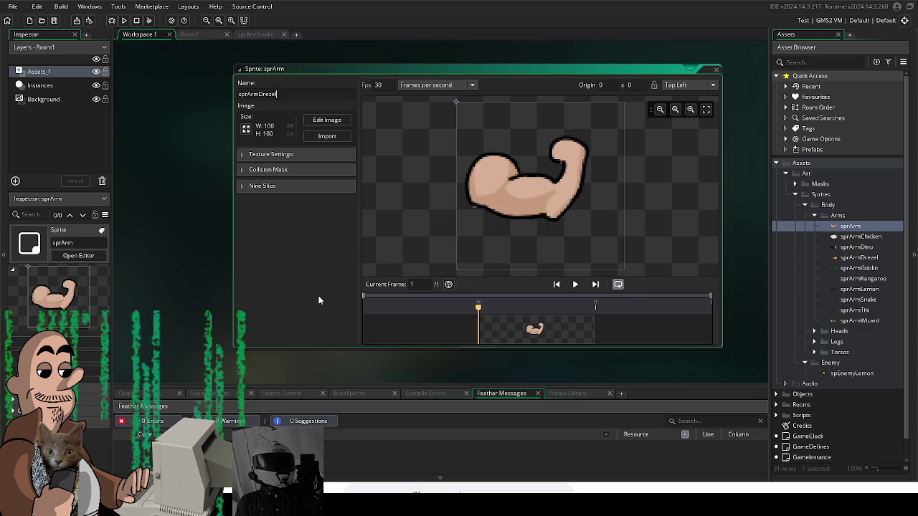
key(Return)
click(530, 266)
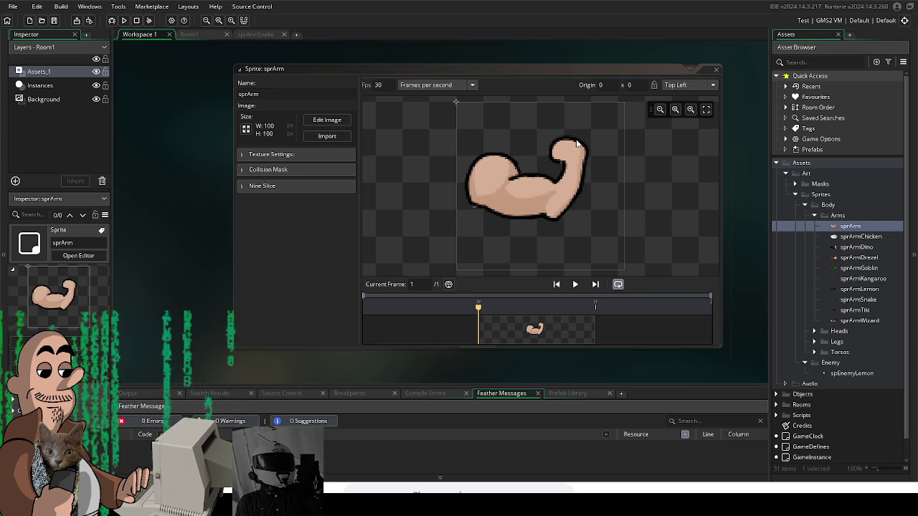
right_click(839, 216)
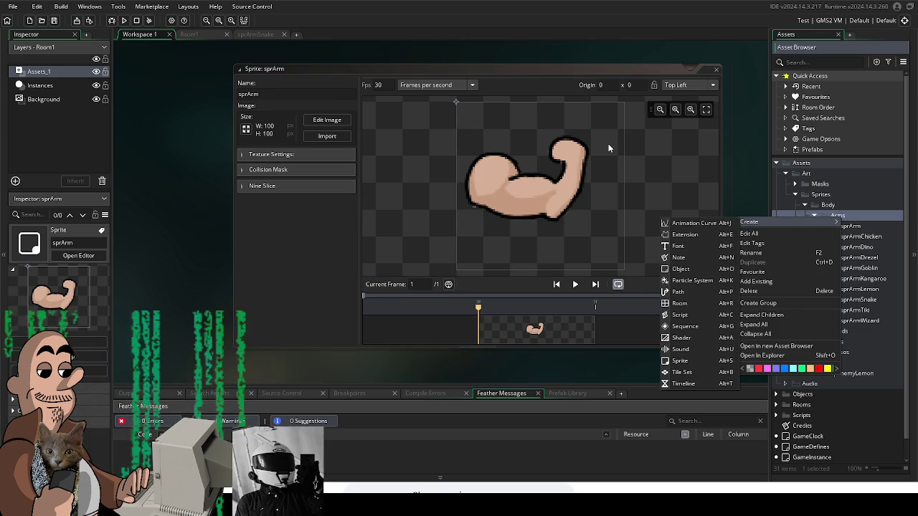
Step: Place the origin at 15, 46 on the shoulder end and name the sprite sprArmDrezelBuff
drag(459, 100, 482, 185)
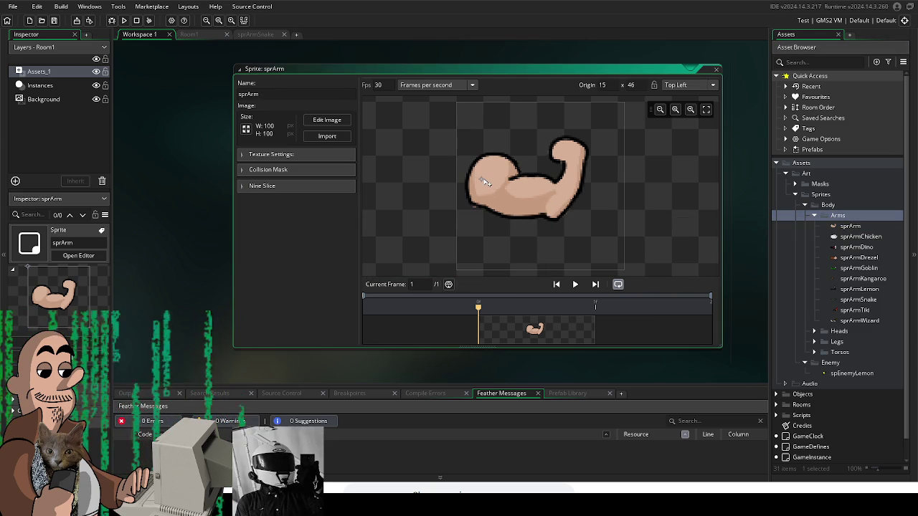
click(271, 94)
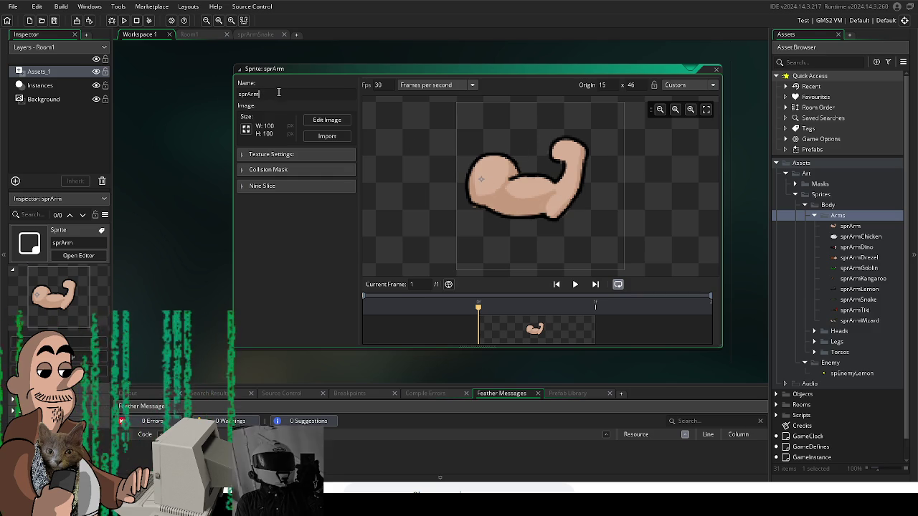
text(DrezelBuff)
key(Return)
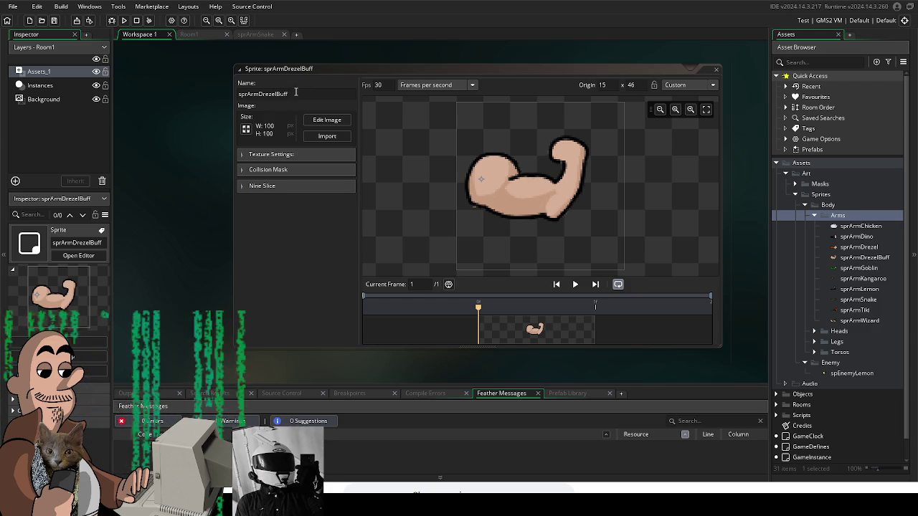
Step: Rename the sprite from sprArmDrezelBuff to sprArmDrezelReal
key(BackSpace)
key(BackSpace)
key(BackSpace)
text(Real)
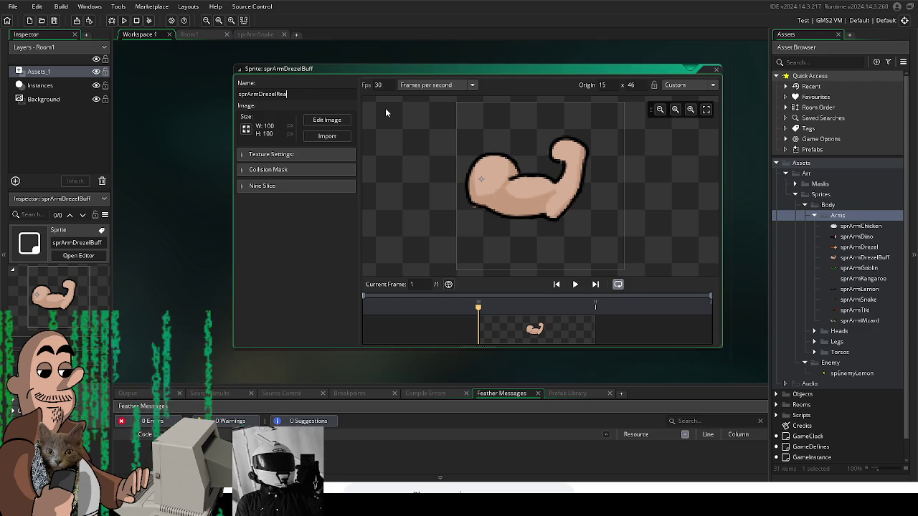
key(Return)
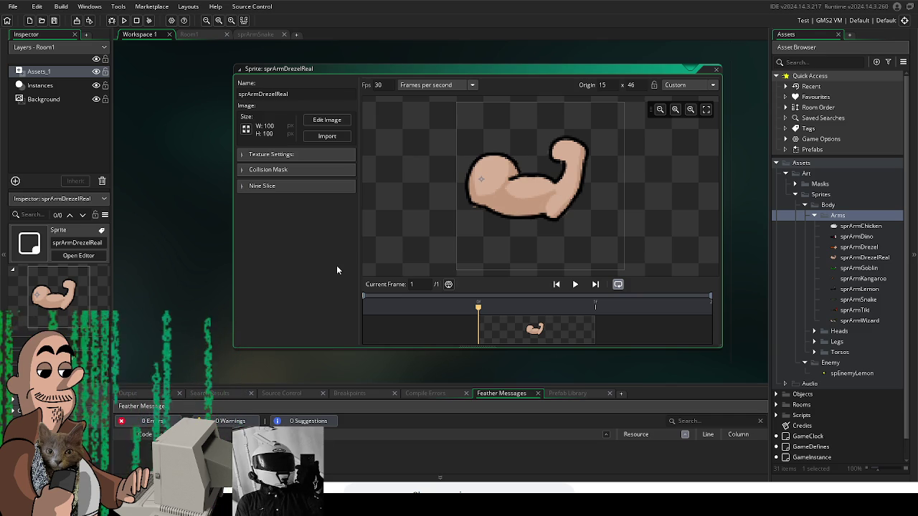
Step: Reopen sprArmDrezelReal in the sprite editor from the Asset Browser
click(183, 239)
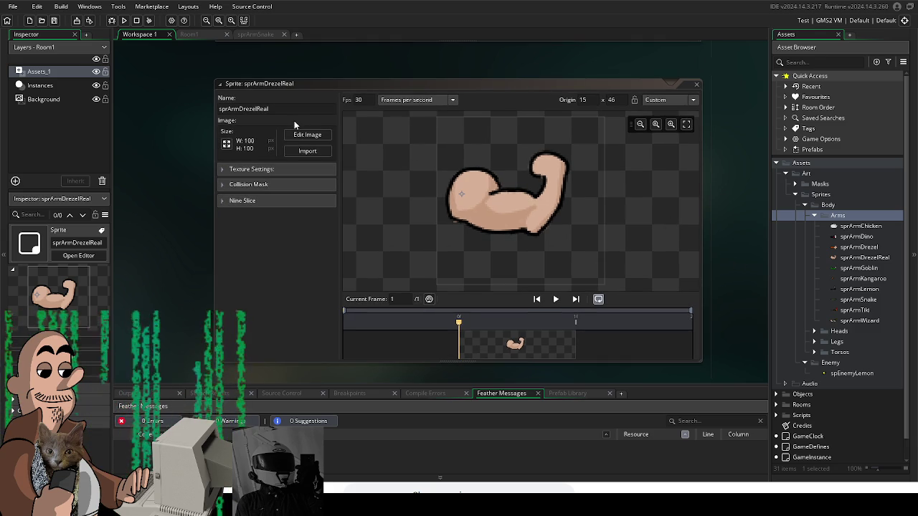
click(881, 249)
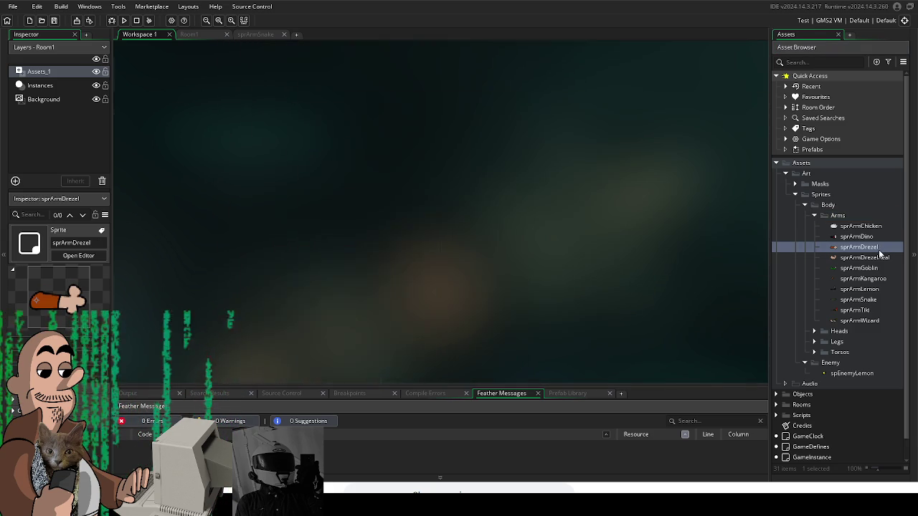
click(860, 258)
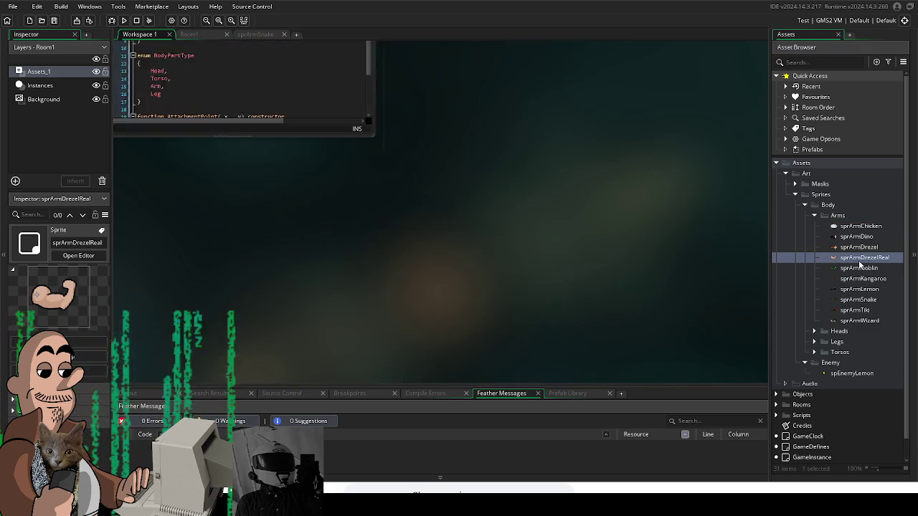
double_click(860, 259)
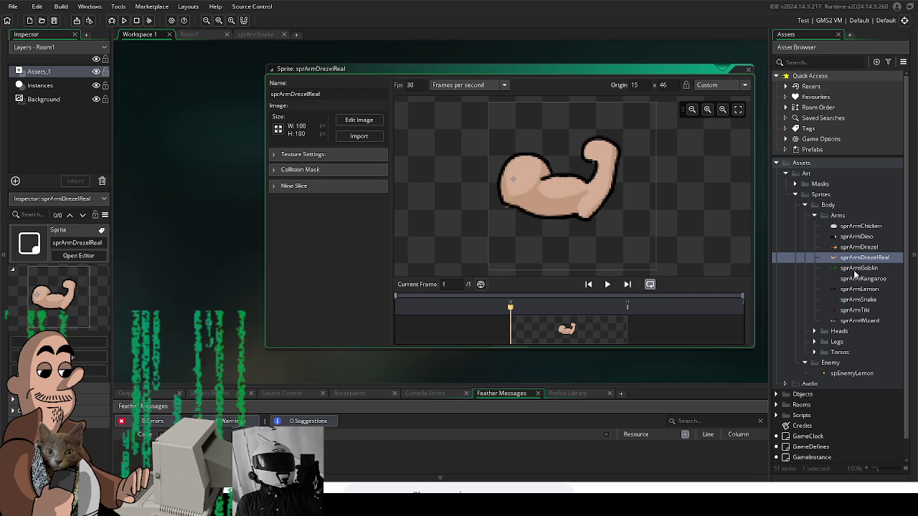
right_click(837, 219)
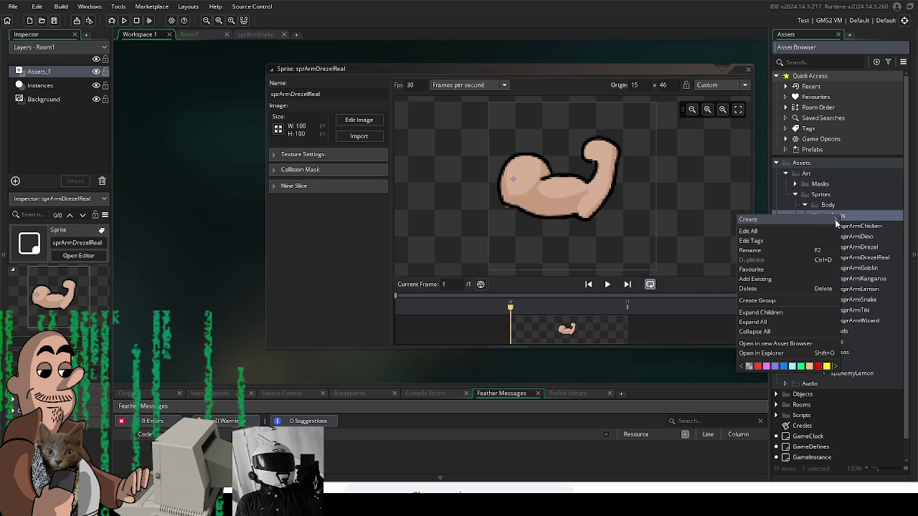
Step: Create a new sprArm sprite in Arms and import the two elephant arm frames
mouse_move(818, 221)
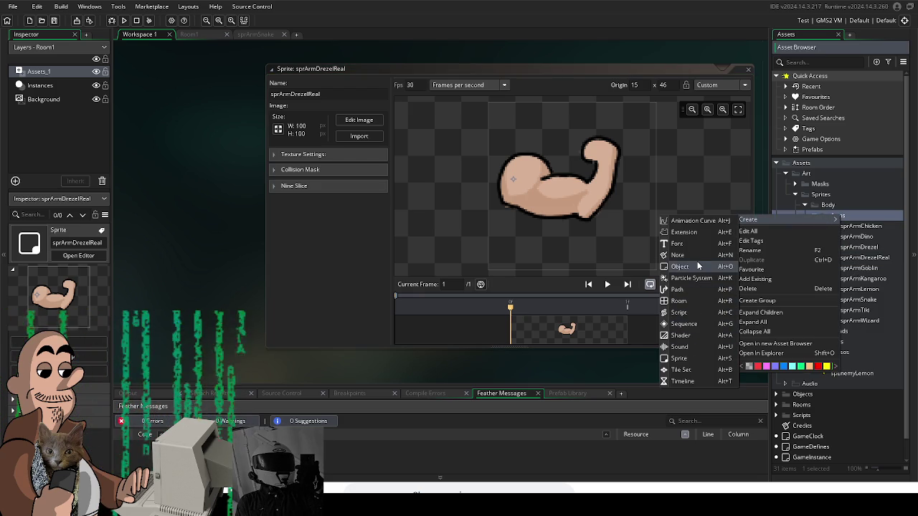
click(688, 358)
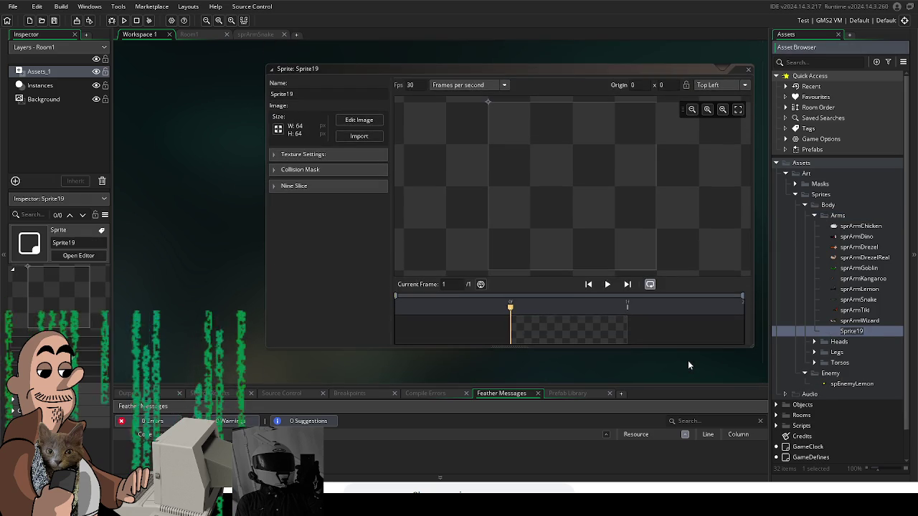
text(sprArm)
key(Return)
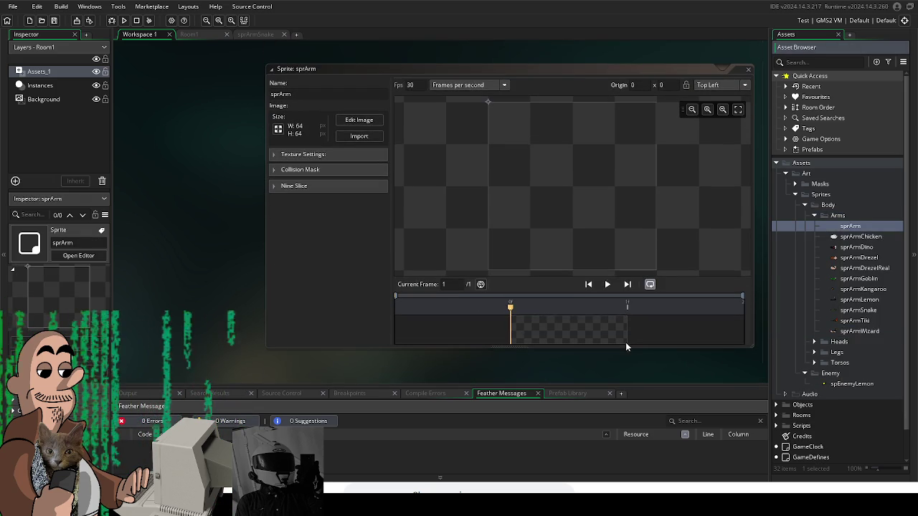
click(364, 137)
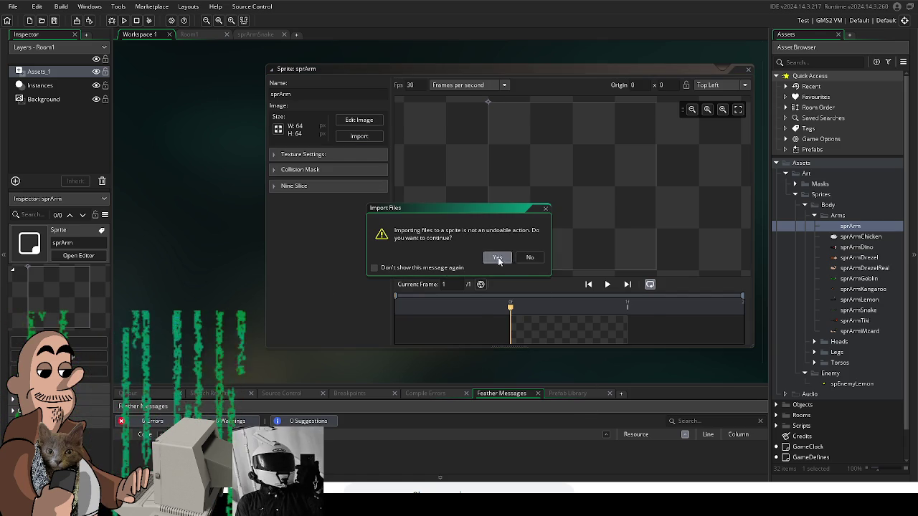
click(498, 258)
Step: Preview the animation, set the origin to 17, 60 and the frame rate to 10 fps
click(607, 285)
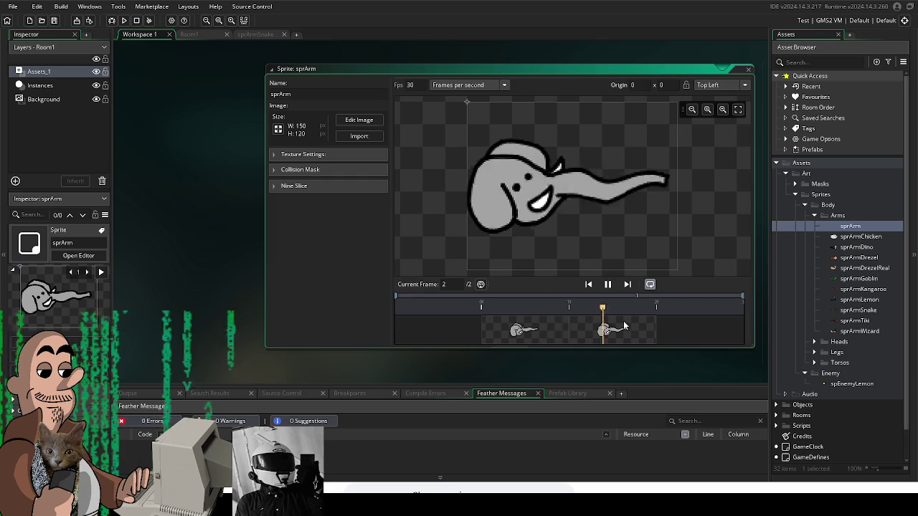
click(491, 186)
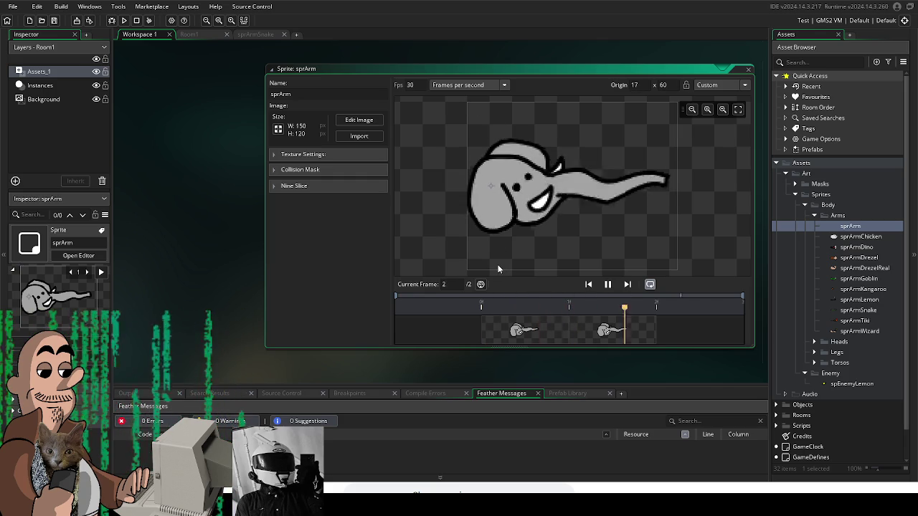
double_click(410, 84)
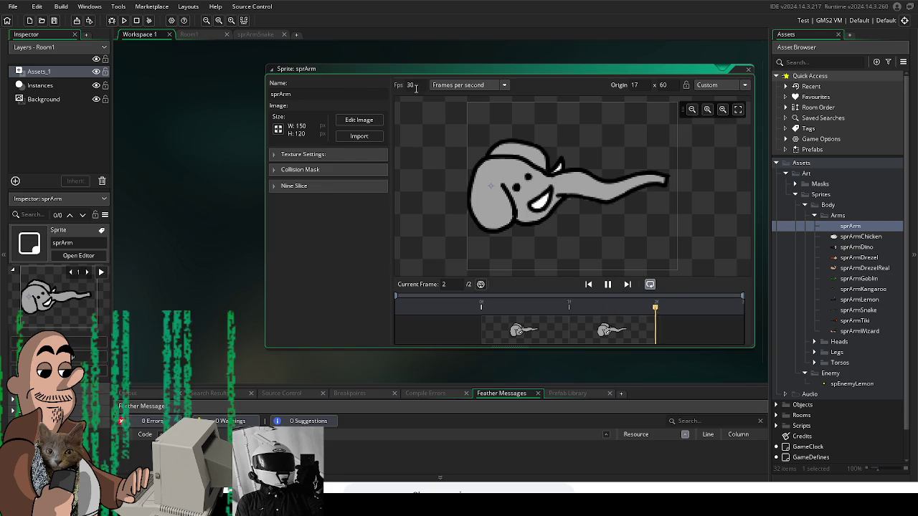
text(15)
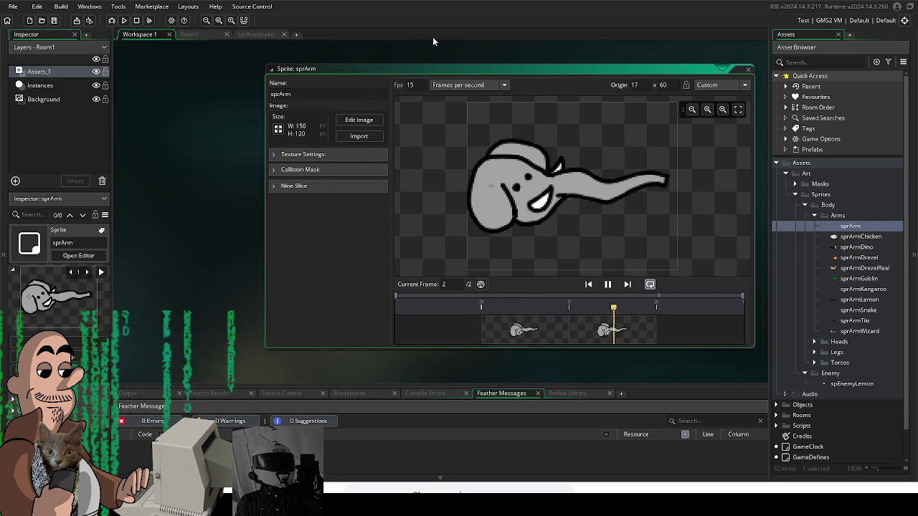
drag(386, 80, 344, 211)
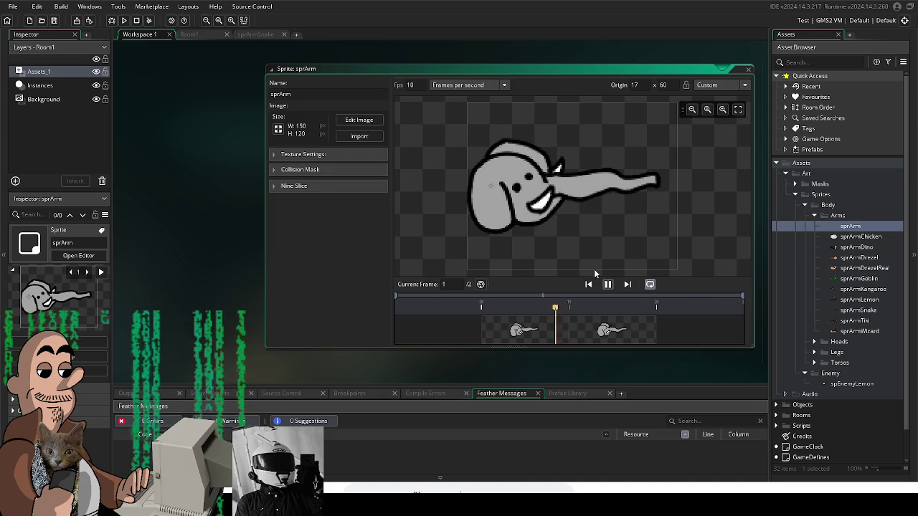
mouse_move(398, 84)
mouse_down()
mouse_move(373, 165)
mouse_move(330, 239)
mouse_up()
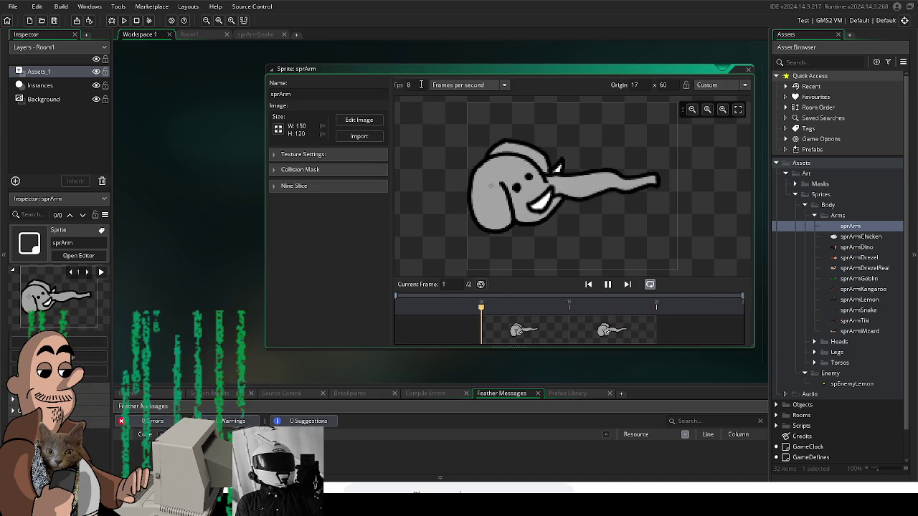
text(10)
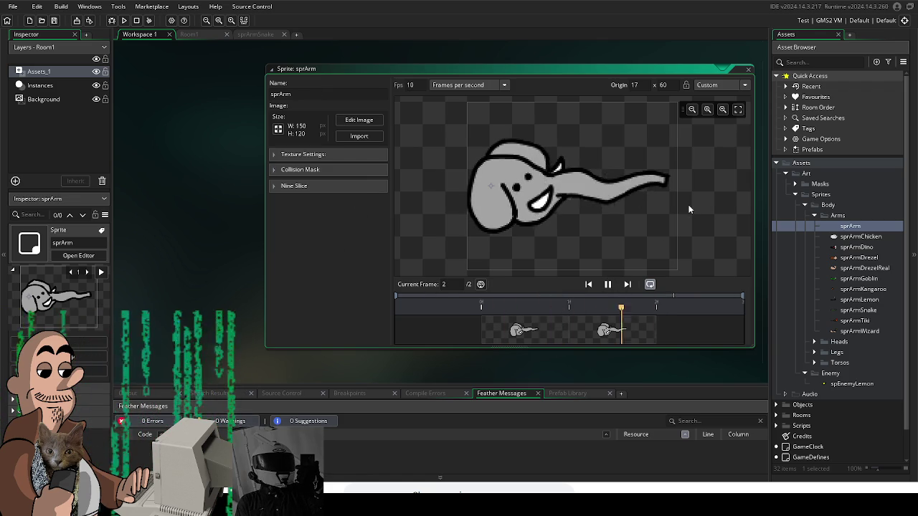
Step: Rename the sprite to sprArmElephant
click(304, 94)
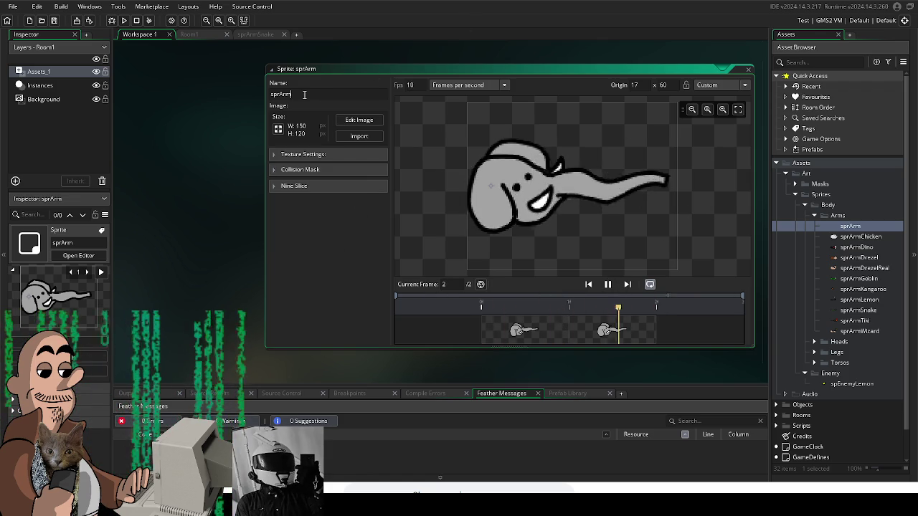
text(Elephant)
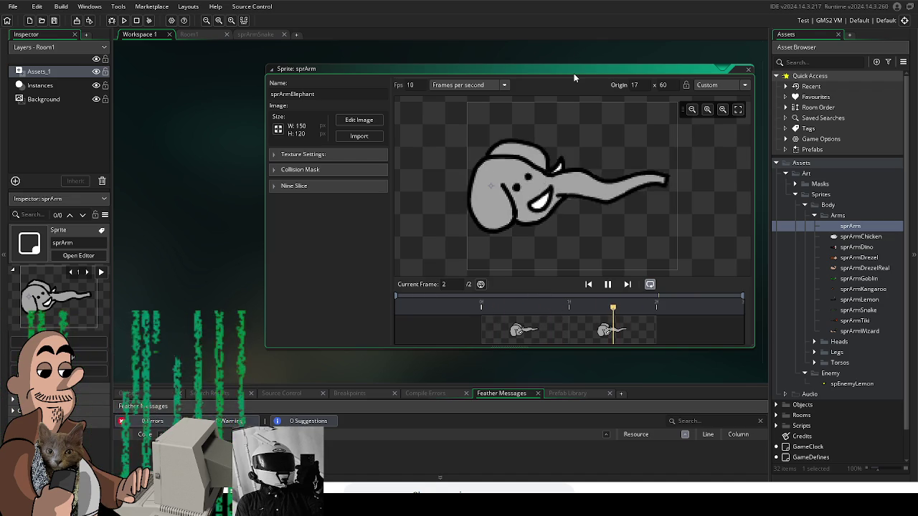
key(Return)
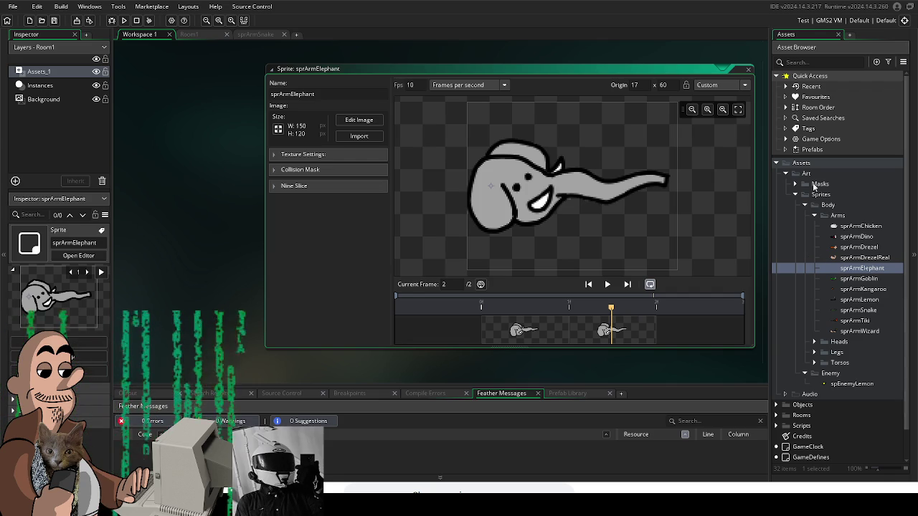
right_click(834, 220)
Step: Create a new sprite in the Arms folder named sprArm
mouse_move(830, 221)
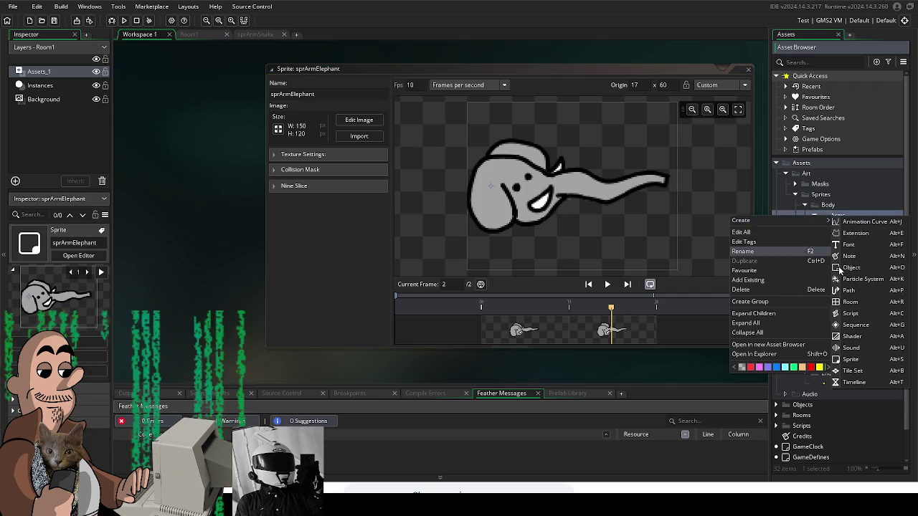
click(861, 360)
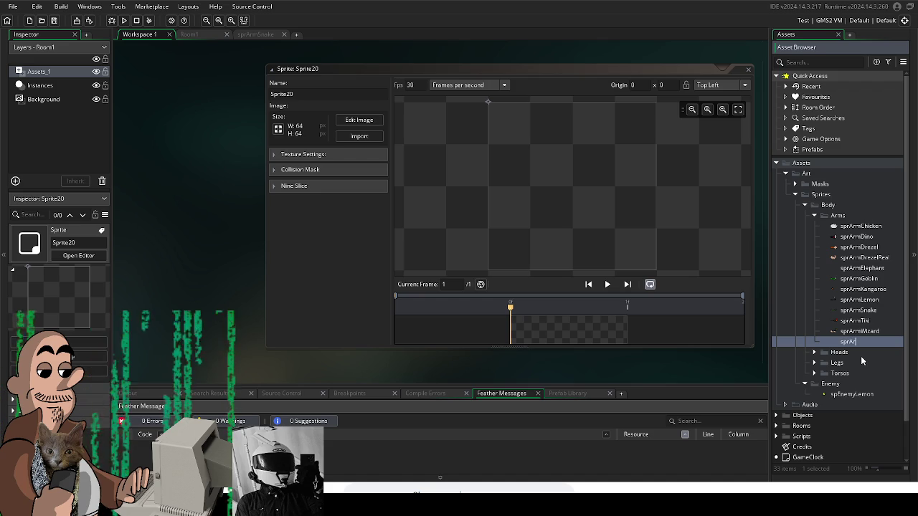
text(m)
click(343, 228)
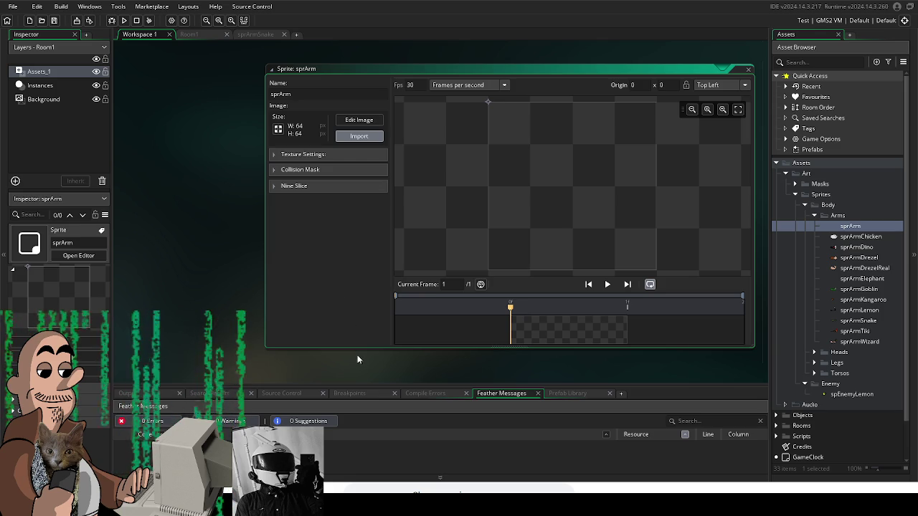
Step: Collapse the Arms folder and expand the Heads folder in the Asset Browser
click(861, 332)
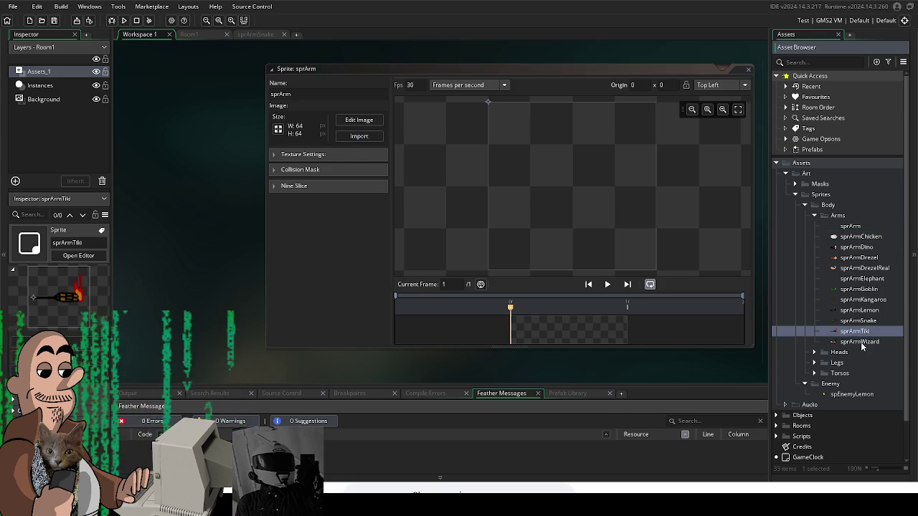
scroll(866, 380, down, 2)
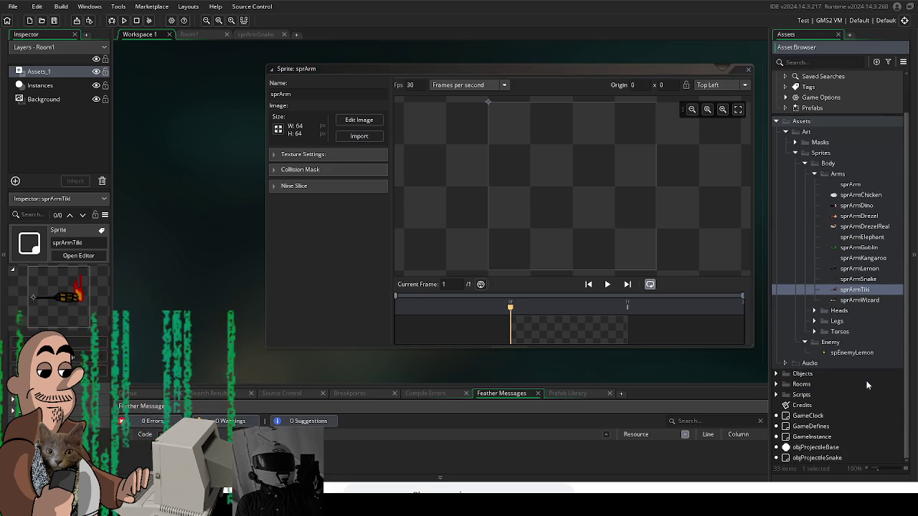
click(814, 175)
click(814, 227)
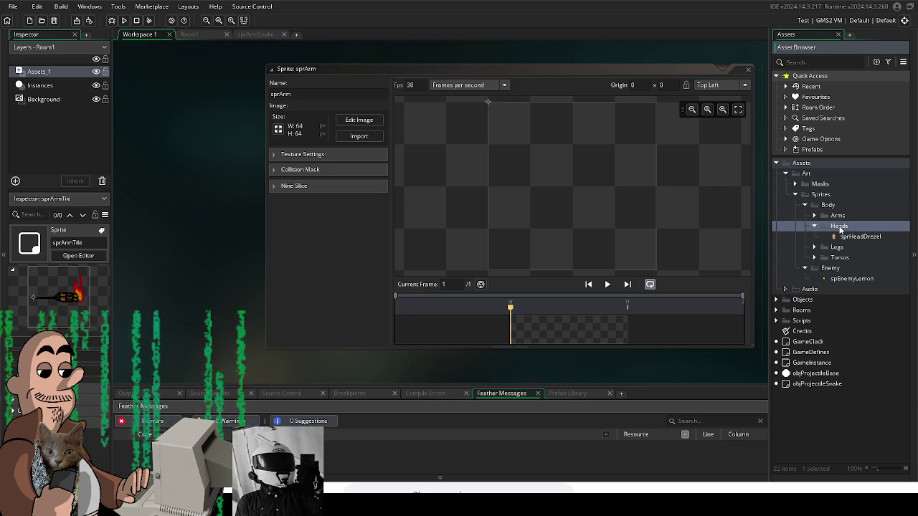
Step: Create sprHeadLemon under Heads, import the lemon face image, and set its origin to 51 x 72
right_click(822, 229)
mouse_move(822, 234)
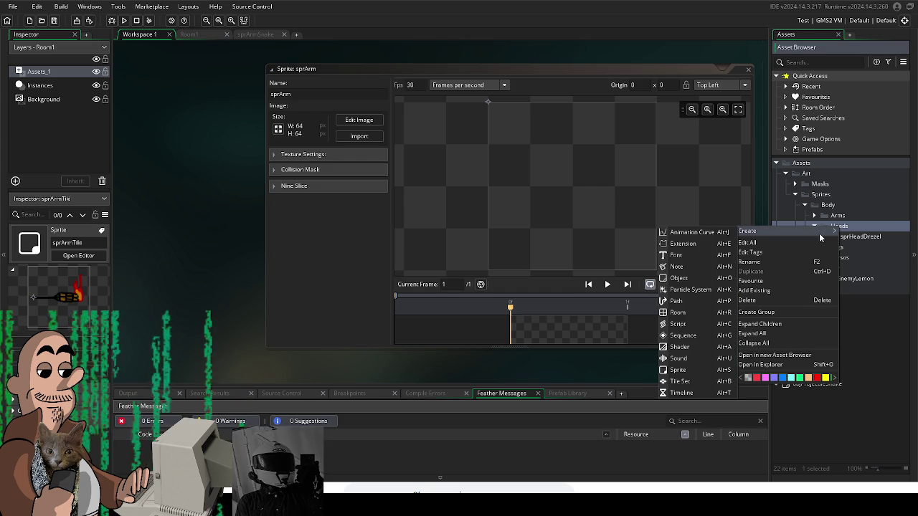
click(701, 371)
text(sp)
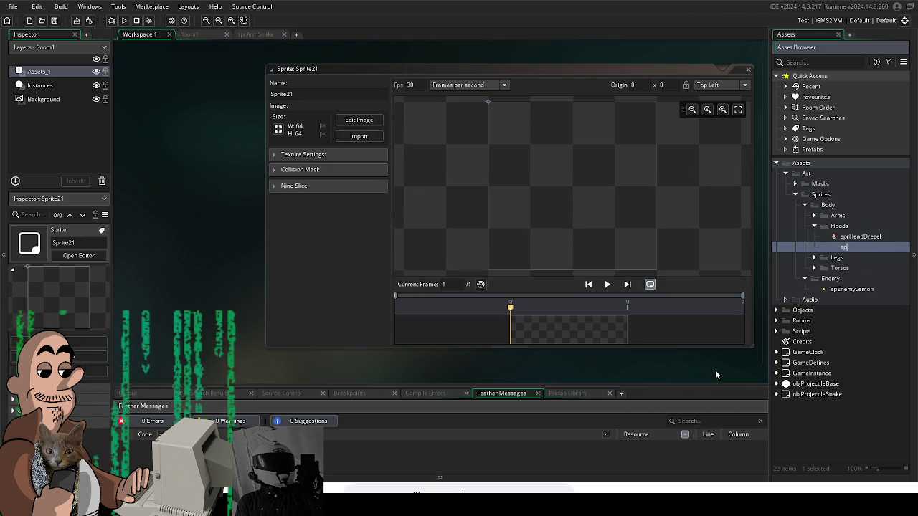
text(rHeadDrezelRea)
key(BackSpace)
key(BackSpace)
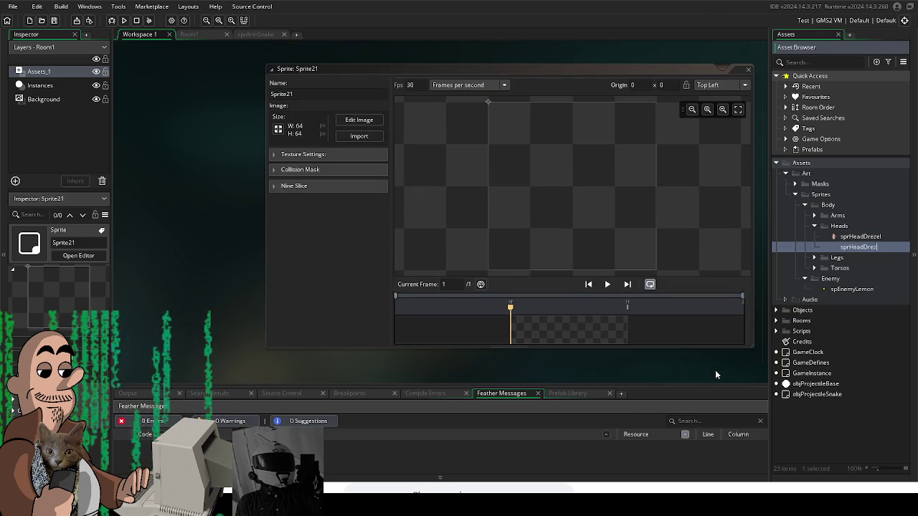
key(BackSpace)
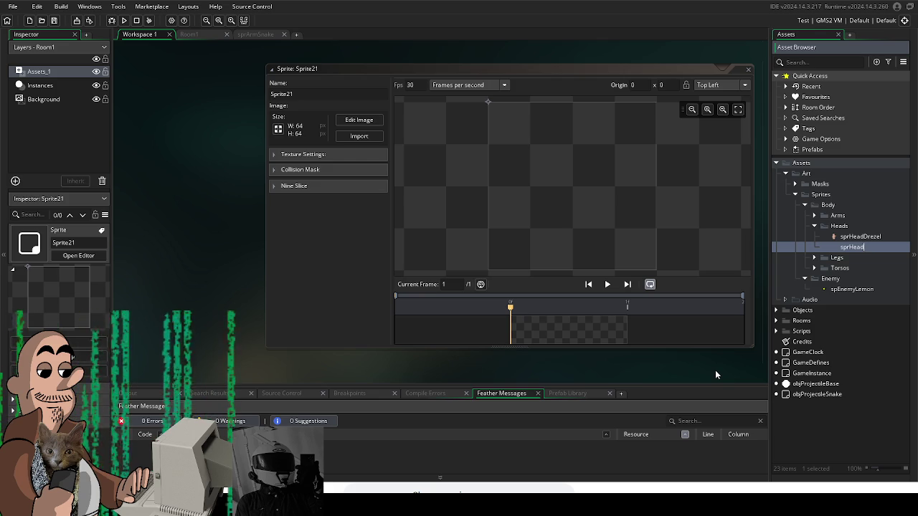
text(L)
key(Return)
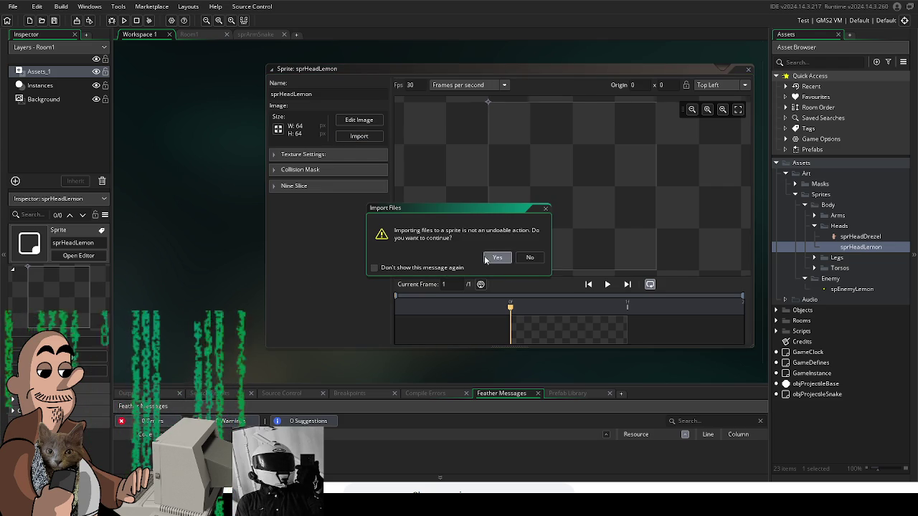
click(485, 258)
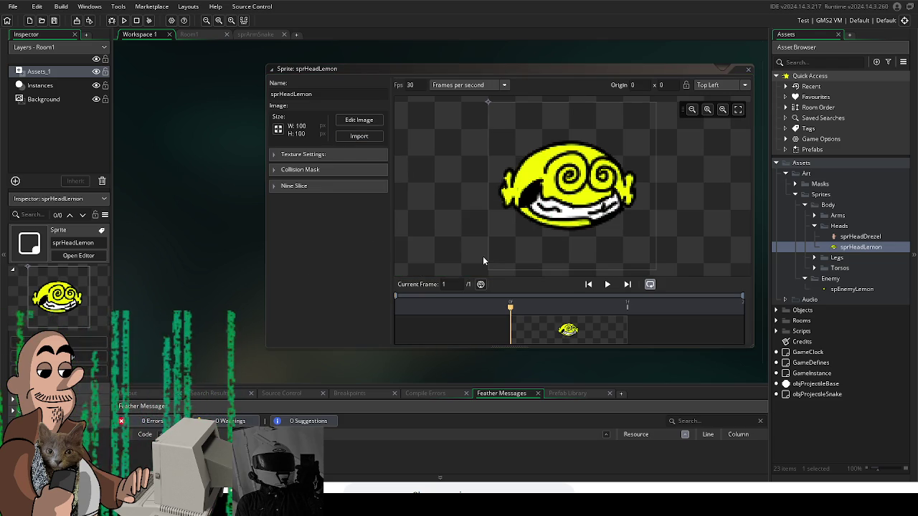
click(575, 223)
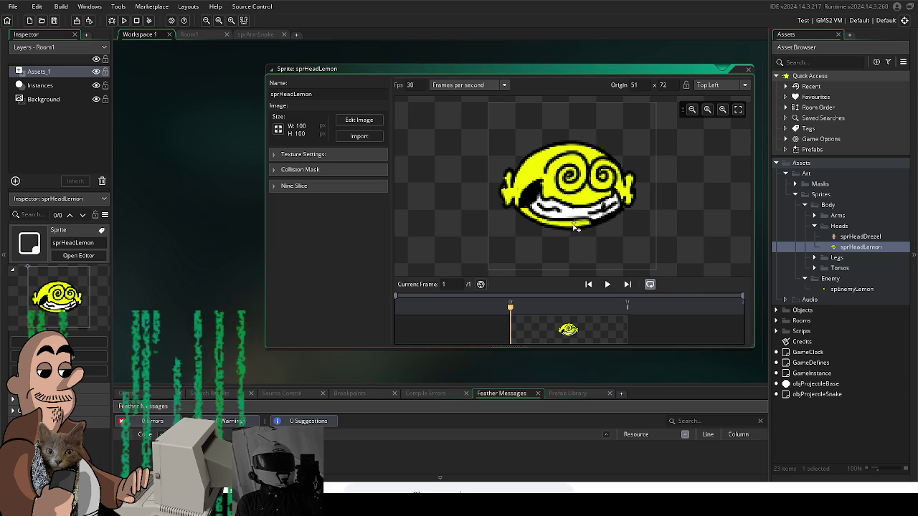
Step: Create sprHeadJing under Heads with the 130 x 130 frog-hood head, origin at 67 x 103
right_click(838, 226)
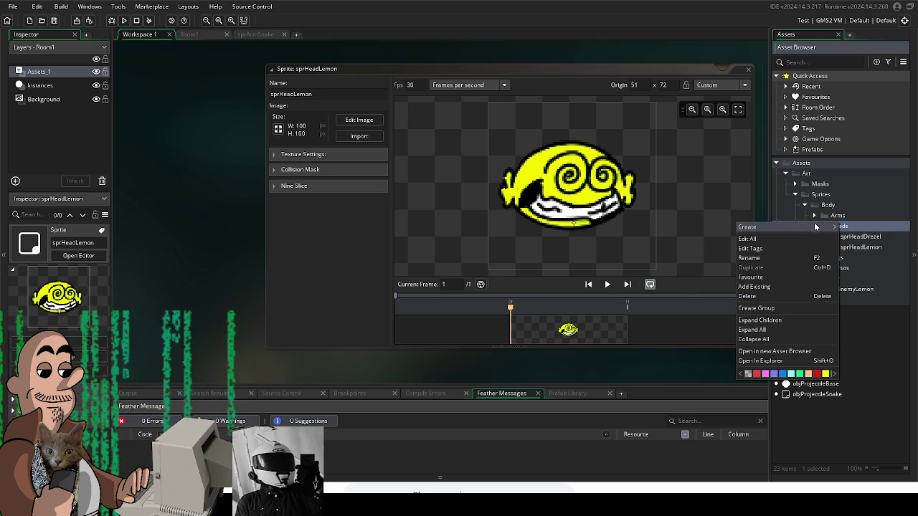
mouse_move(816, 228)
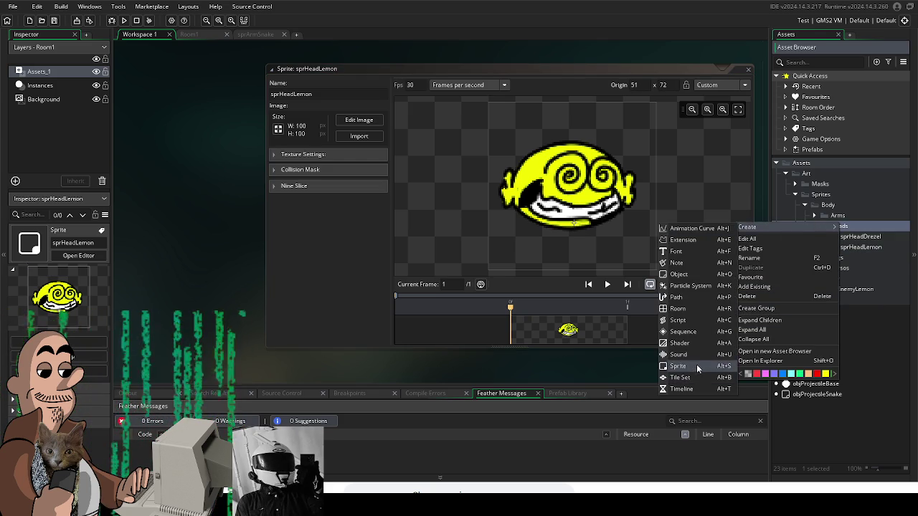
click(697, 365)
text(pr)
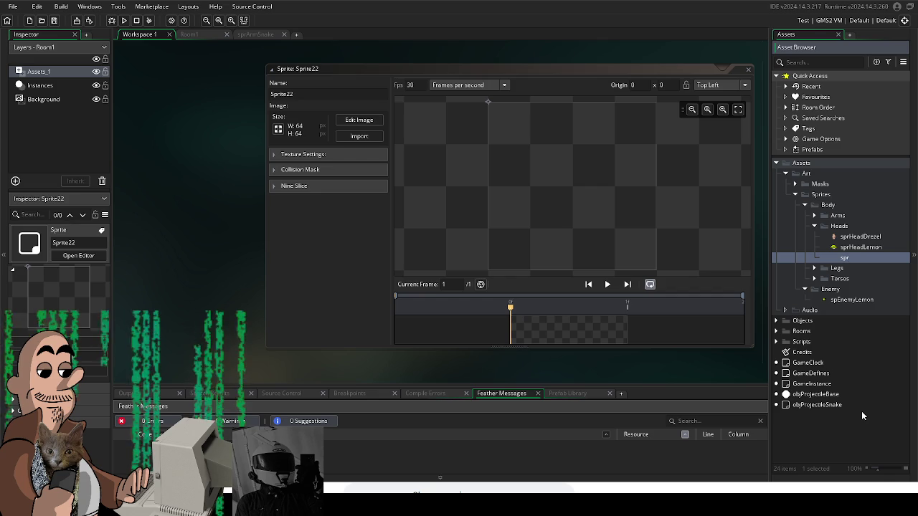
text(Head)
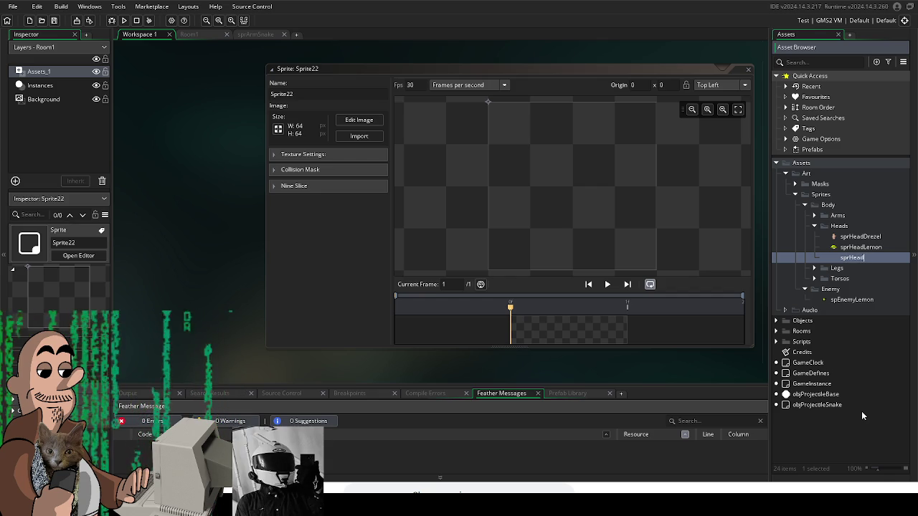
text(Jing)
click(333, 261)
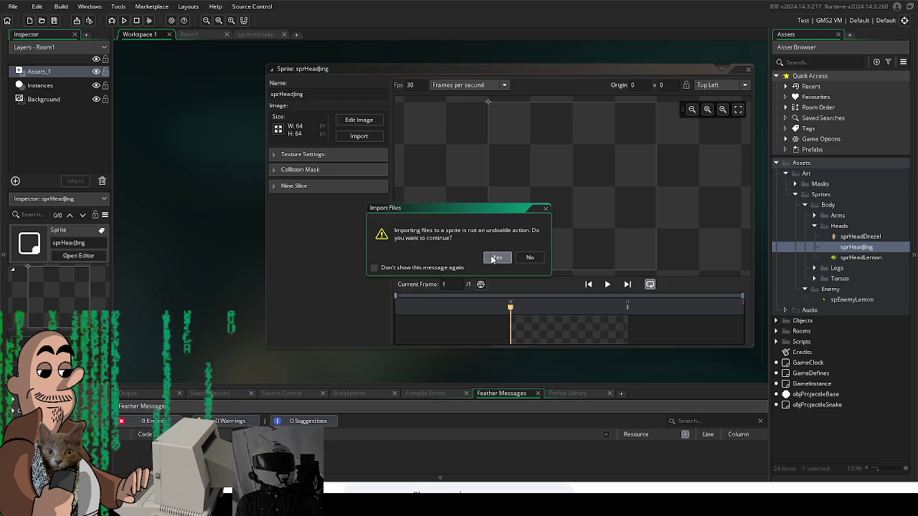
click(494, 256)
drag(490, 107, 576, 240)
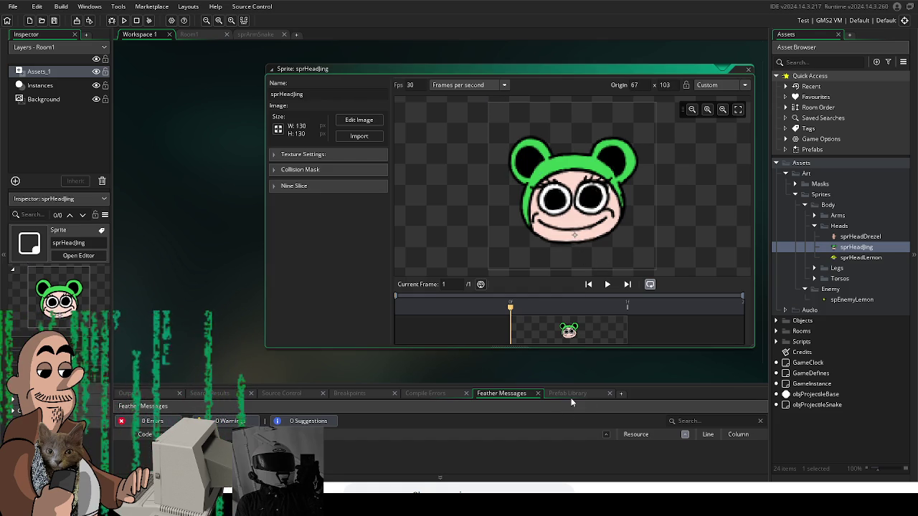
Step: Create sprHeadM316 under Heads with the pigtailed head image, origin at the chin (67 x 120)
right_click(840, 227)
mouse_move(749, 234)
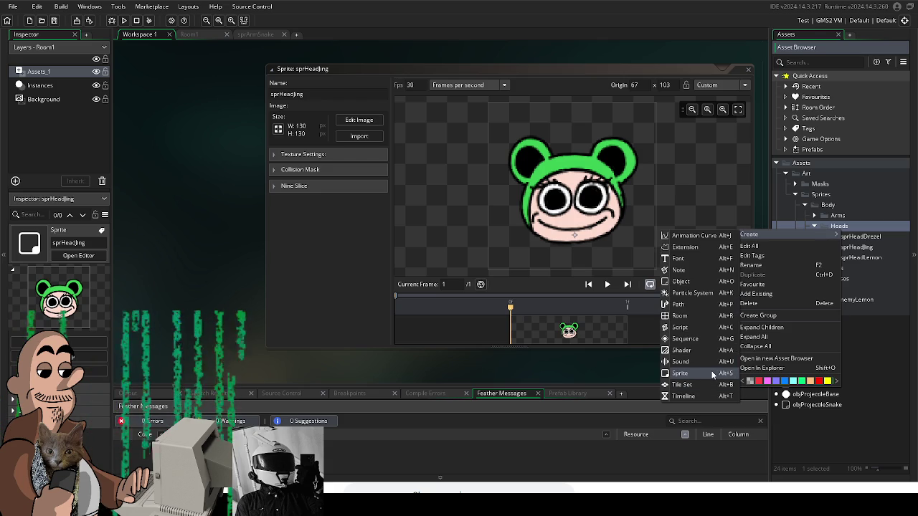
click(713, 374)
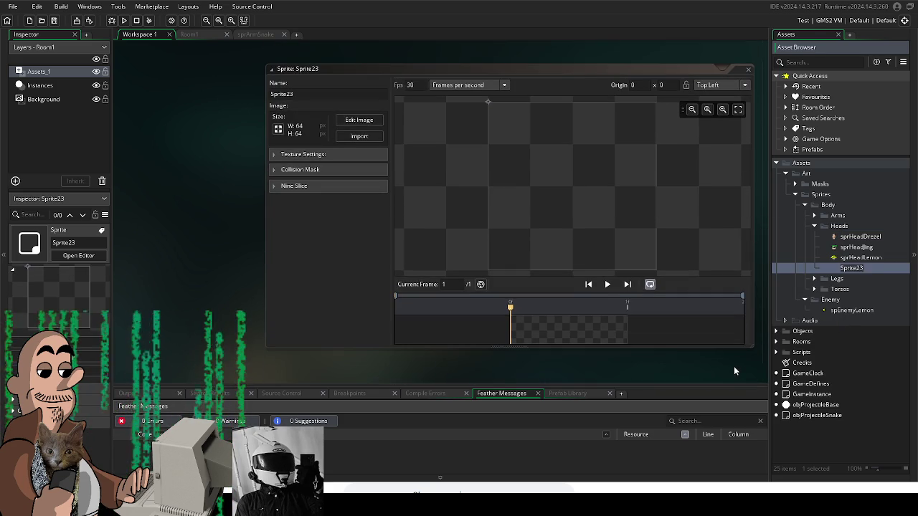
text(sprHeadM)
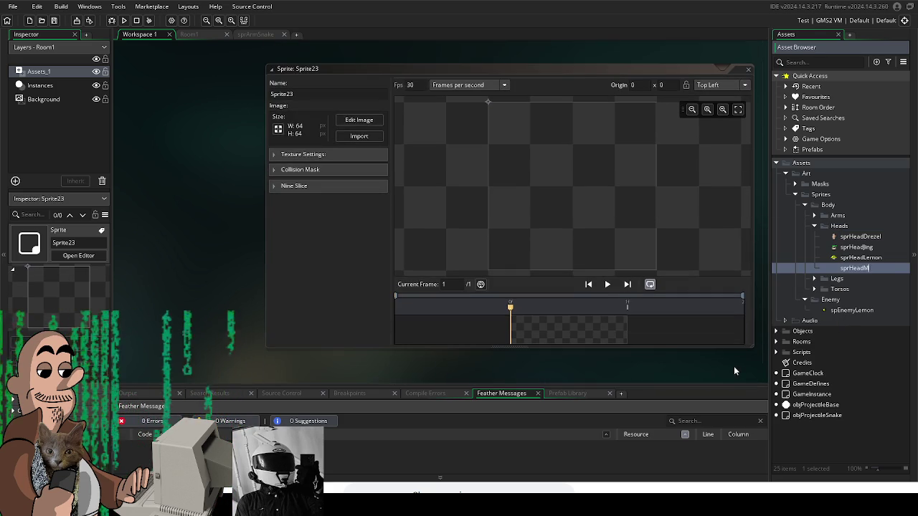
text(316)
key(Return)
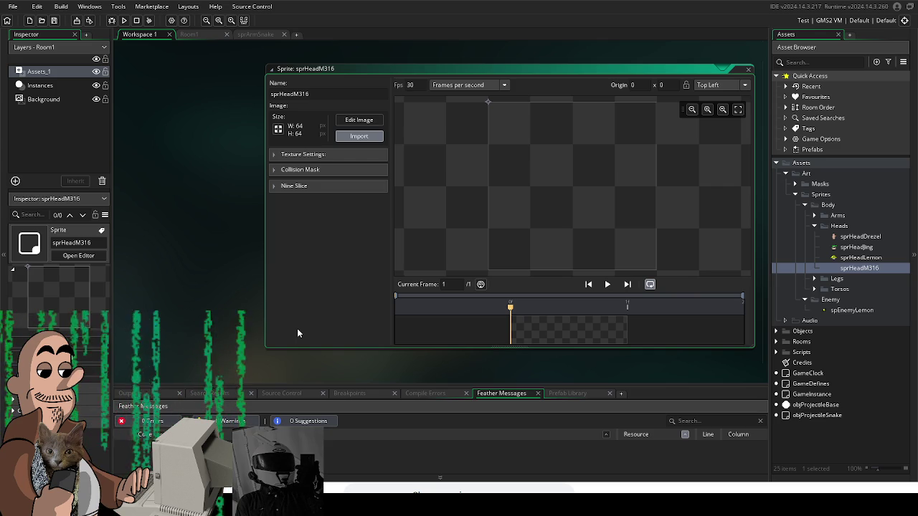
key(Return)
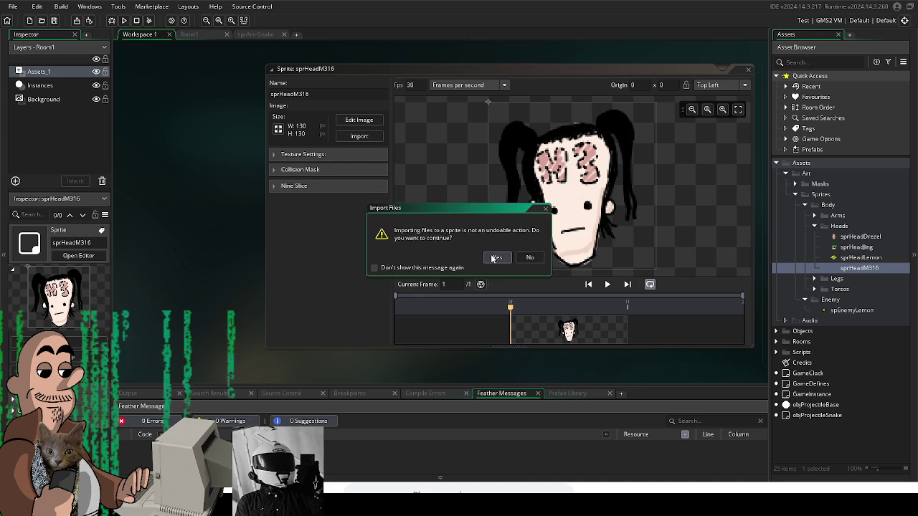
drag(489, 103, 582, 259)
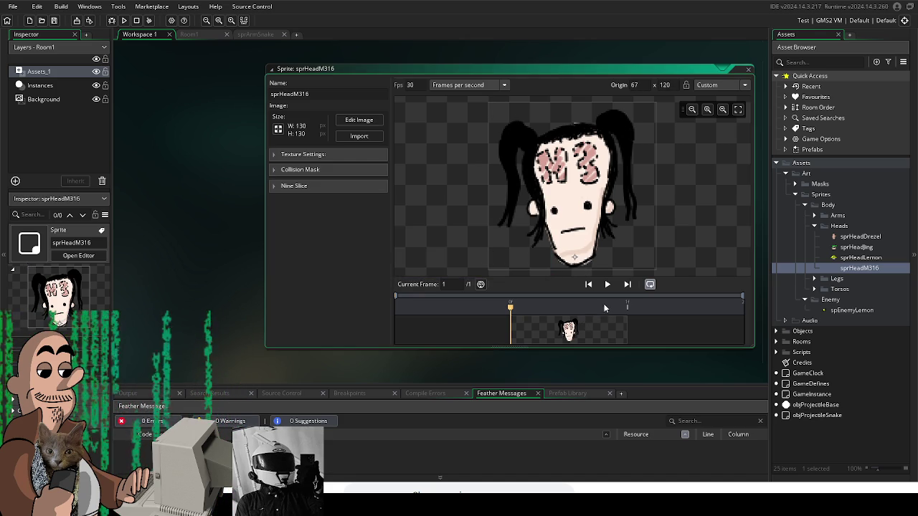
scroll(583, 268, up, 1)
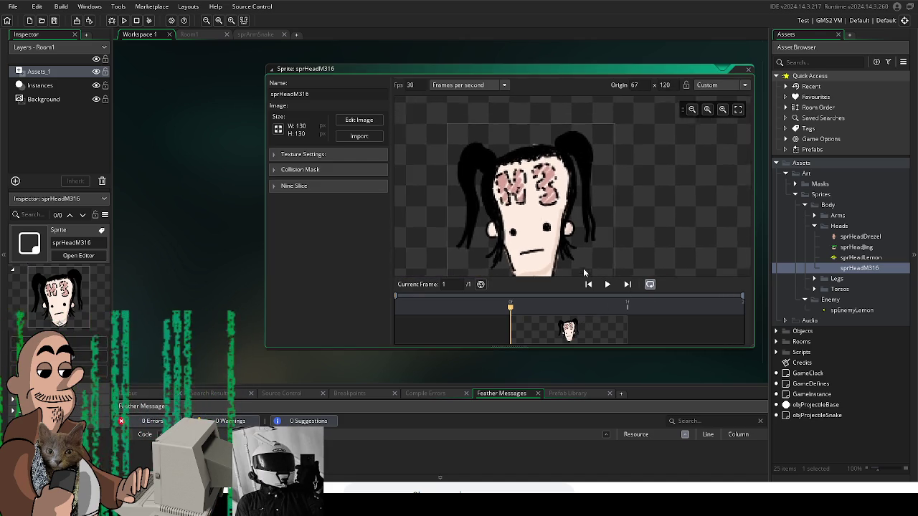
scroll(587, 243, down, 1)
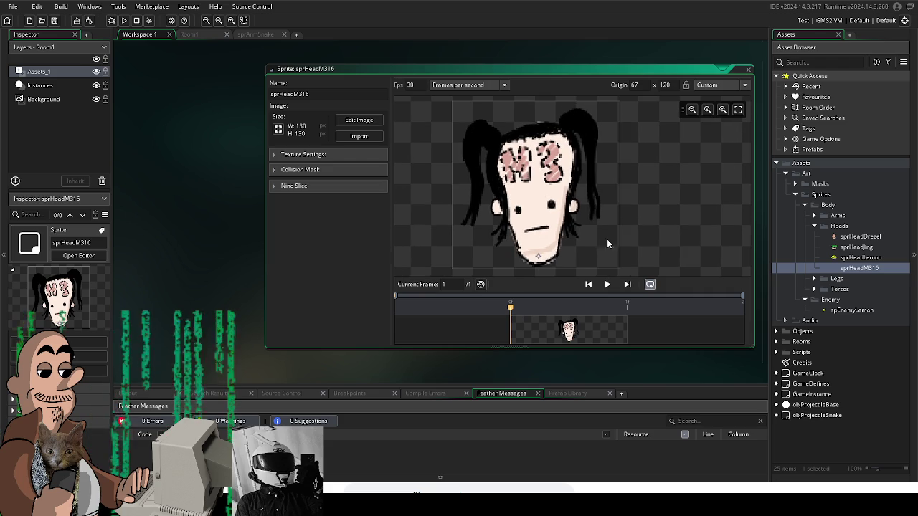
Step: Close the sprHeadM316 editor, reopen it, and open sprHeadLemon to compare origins
click(748, 72)
double_click(853, 268)
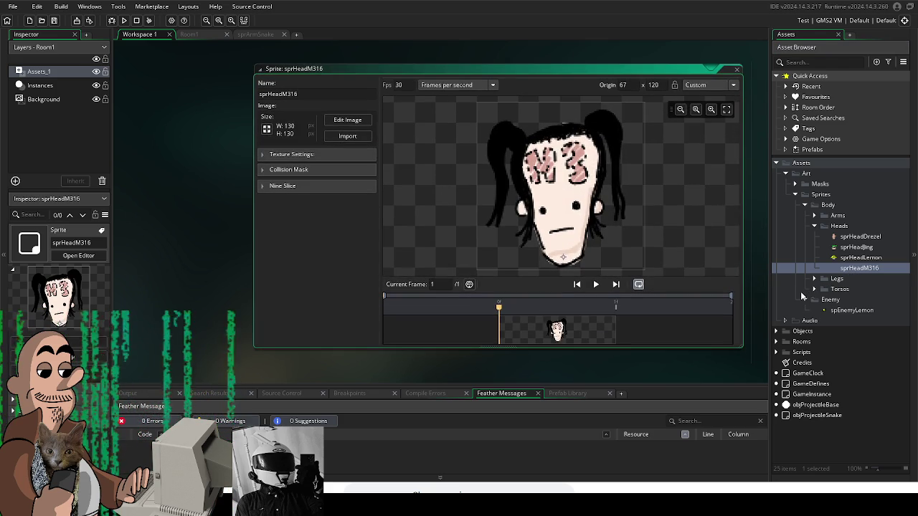
double_click(858, 258)
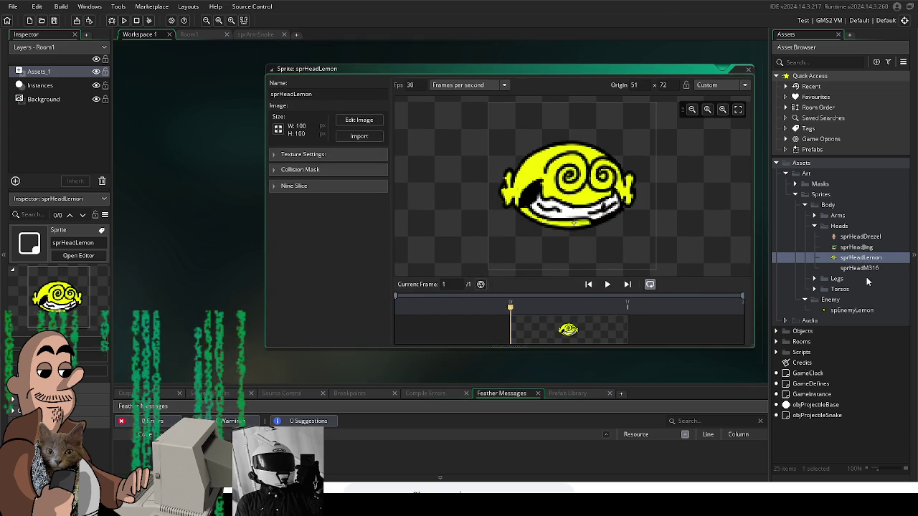
Step: Reopen the sprHeadM316 sprite for editing
double_click(861, 269)
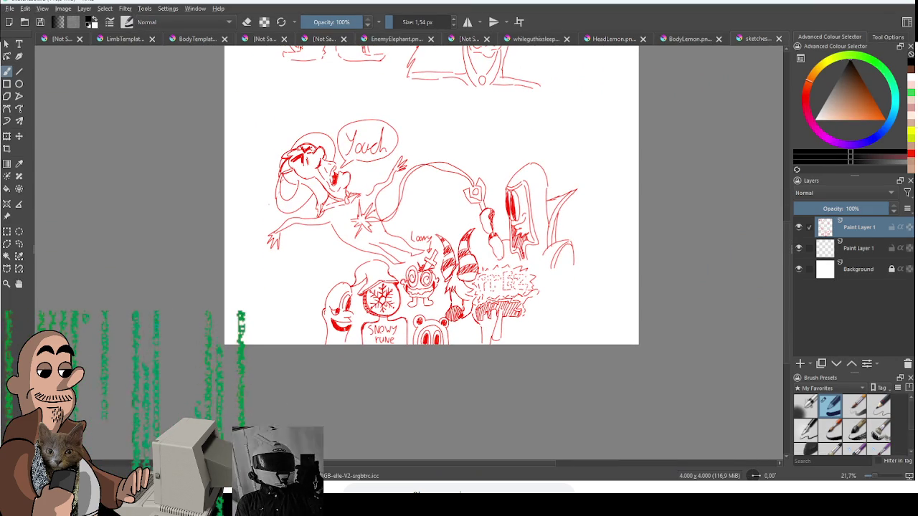
scroll(395, 309, up, 5)
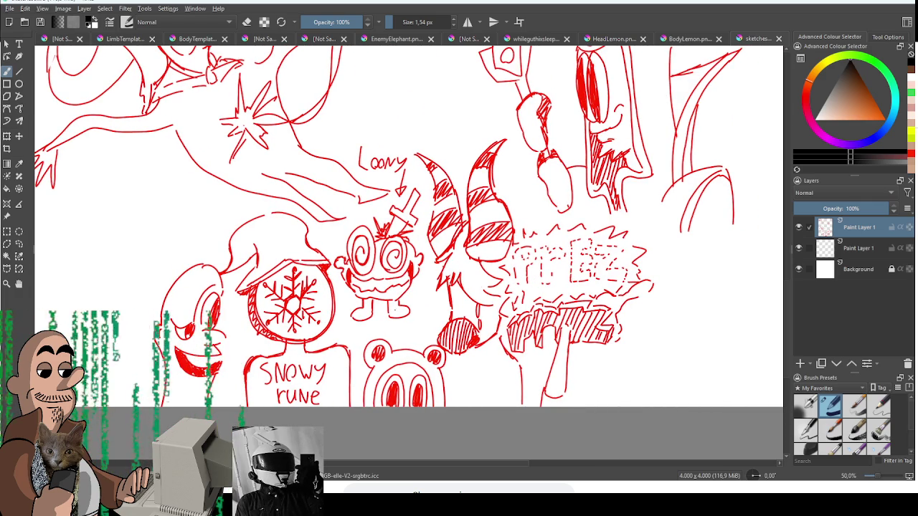
drag(409, 229, 403, 238)
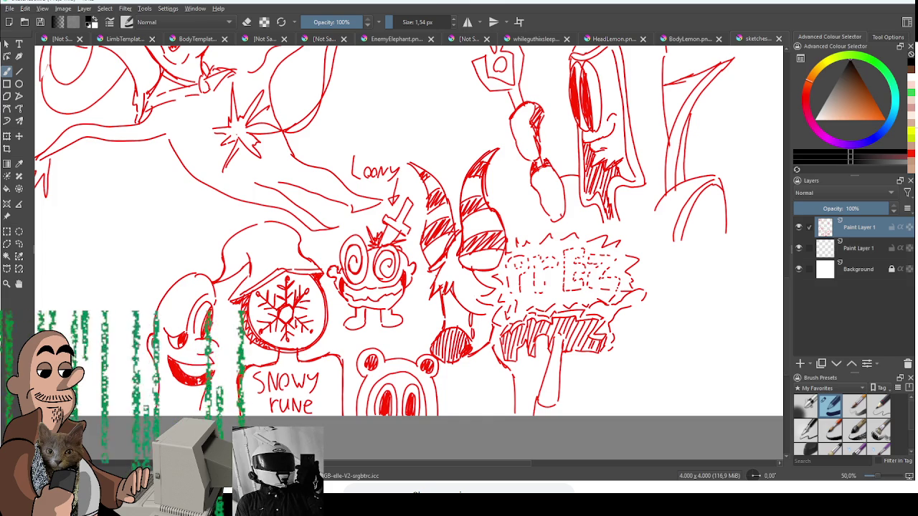
key(minus)
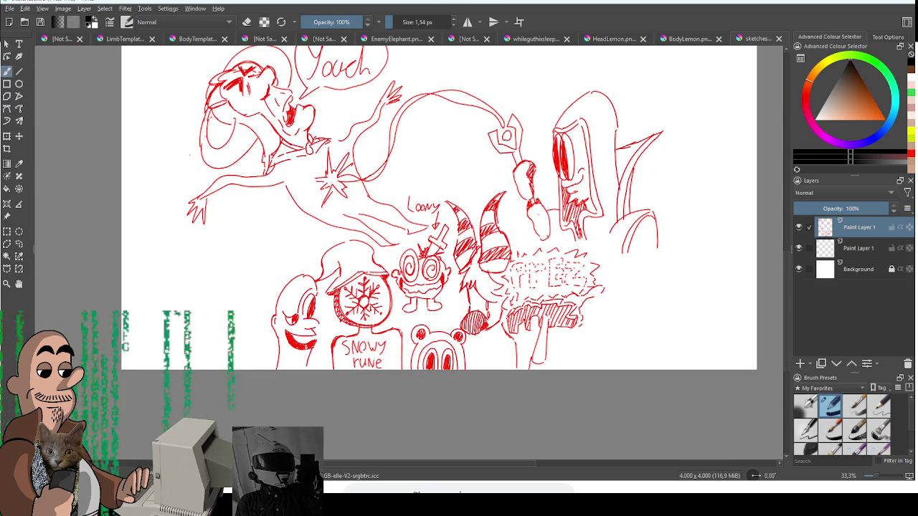
scroll(441, 244, up, 2)
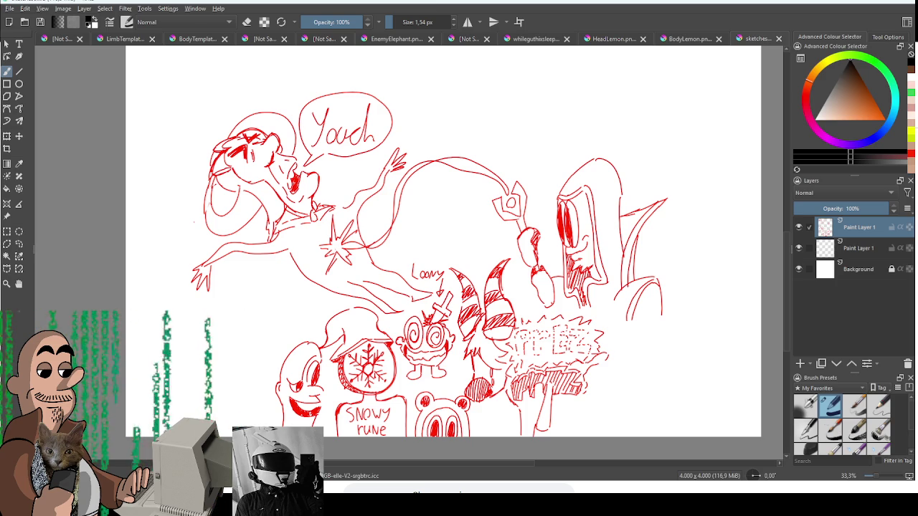
mouse_move(563, 224)
mouse_down()
mouse_move(555, 400)
mouse_move(445, 510)
mouse_move(466, 511)
mouse_move(567, 434)
mouse_move(566, 395)
mouse_up()
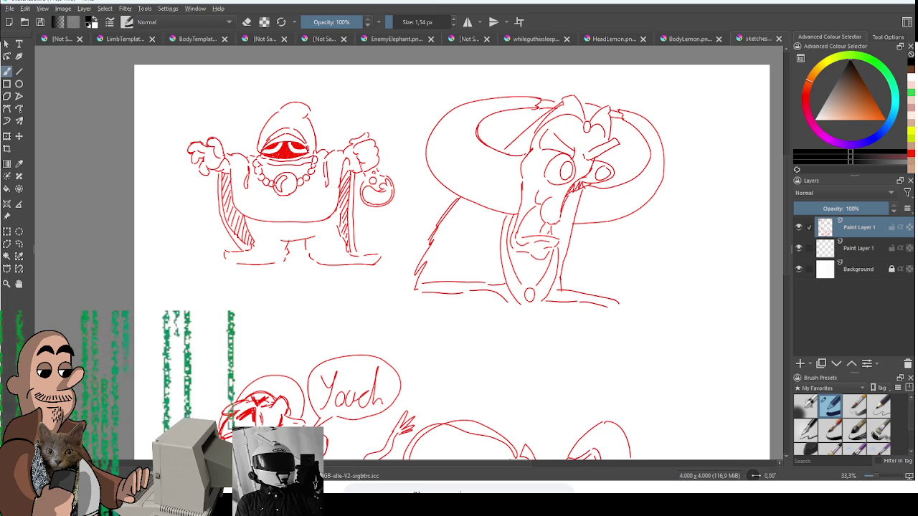
key(minus)
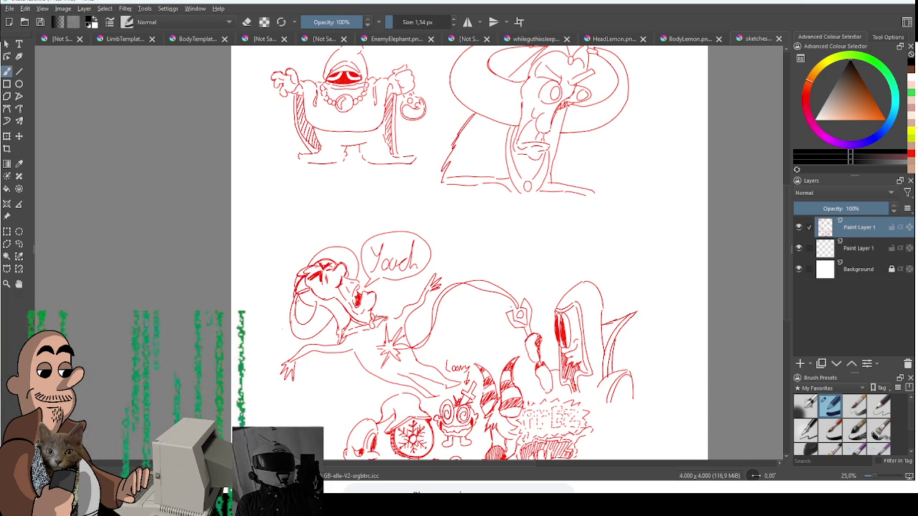
scroll(502, 252, down, 2)
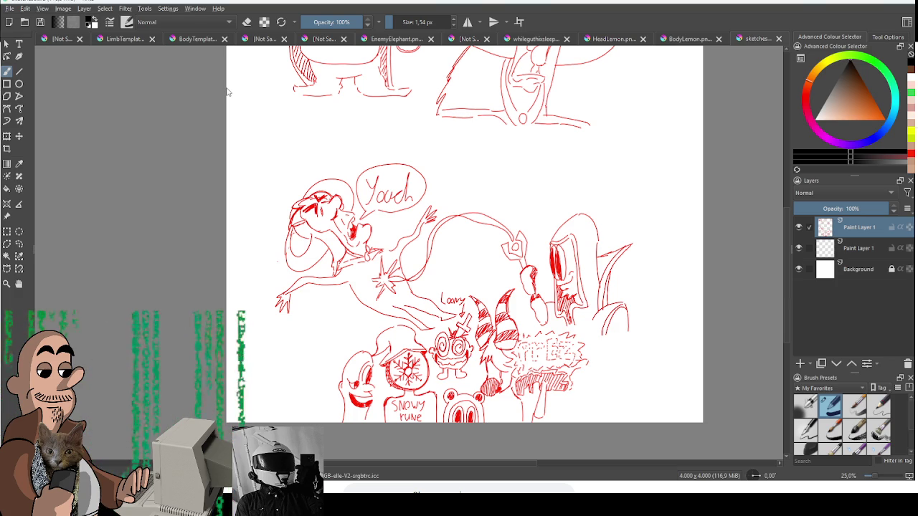
key(ctrl+Tab)
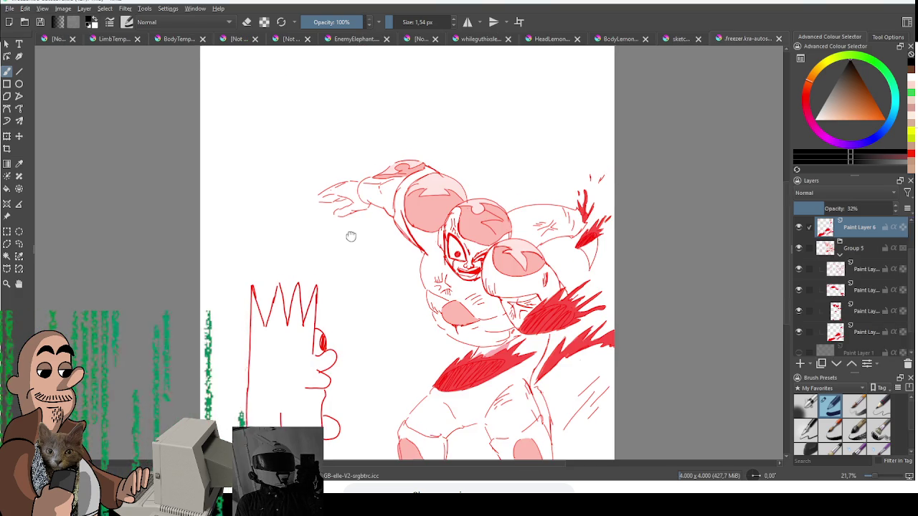
Step: Close the extra sketch and boxer drawing documents in Krita
drag(351, 236, 344, 208)
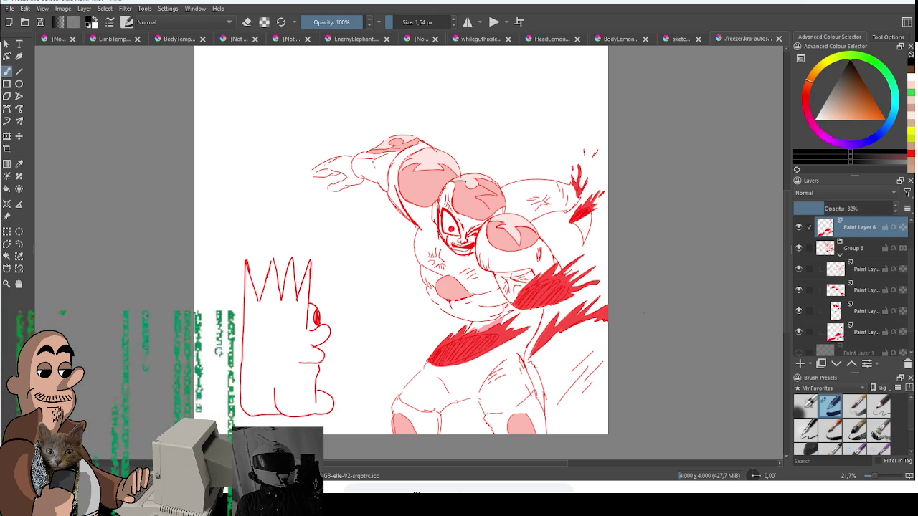
click(672, 40)
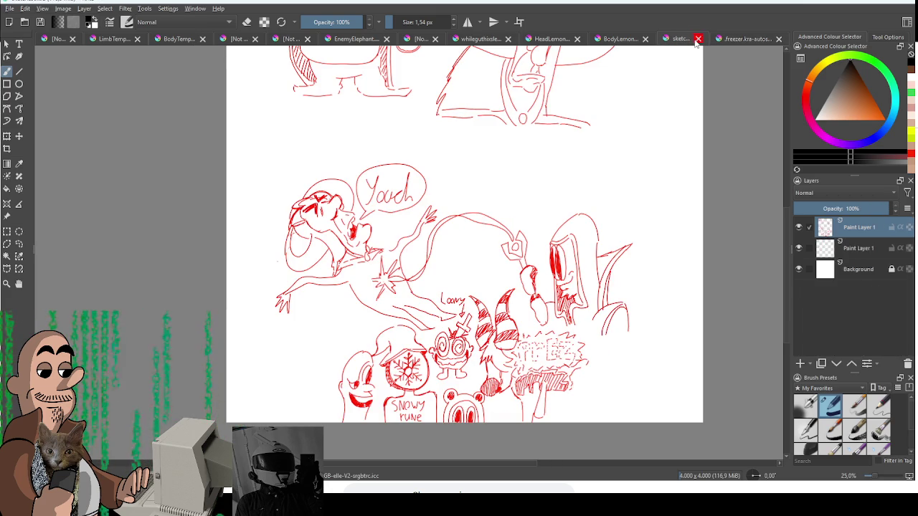
click(698, 39)
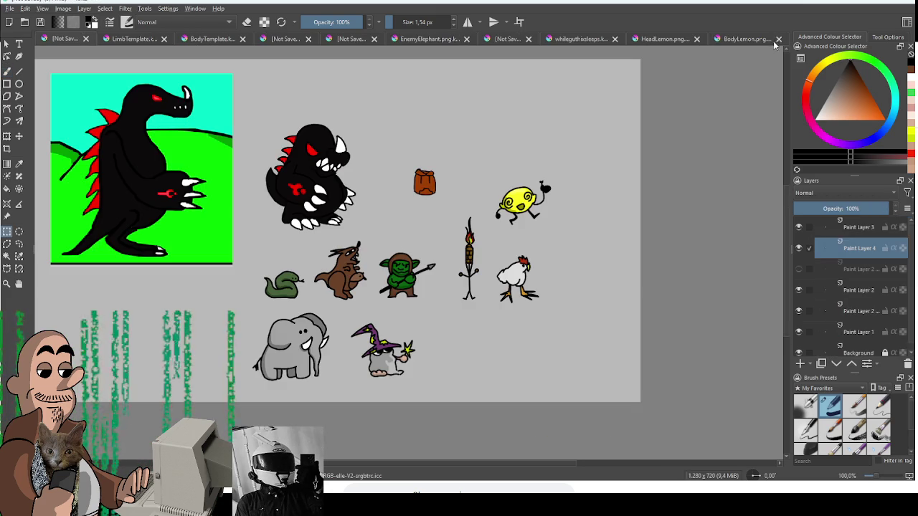
click(696, 39)
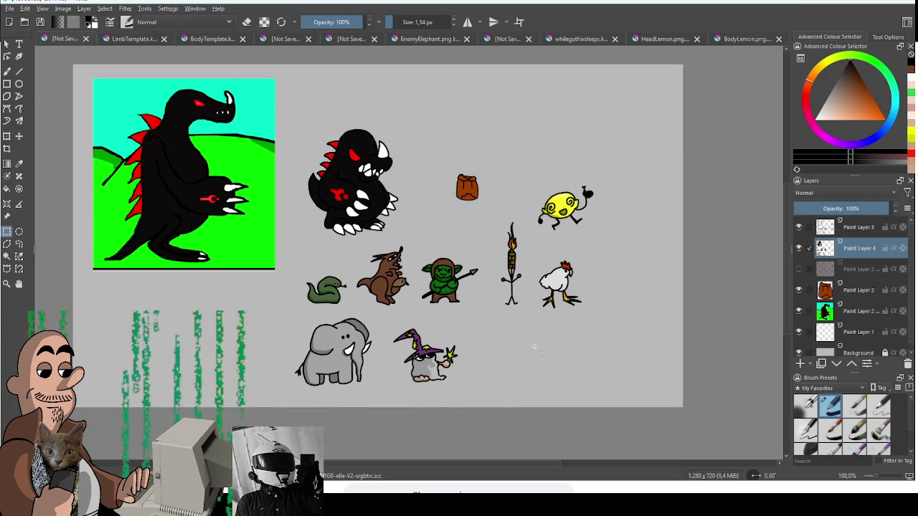
Step: Pan and zoom out the character sheet, then return to GameMaker
mouse_move(512, 352)
mouse_down()
mouse_move(492, 344)
mouse_move(505, 346)
mouse_up()
scroll(505, 347, down, 1)
key(alt+Tab)
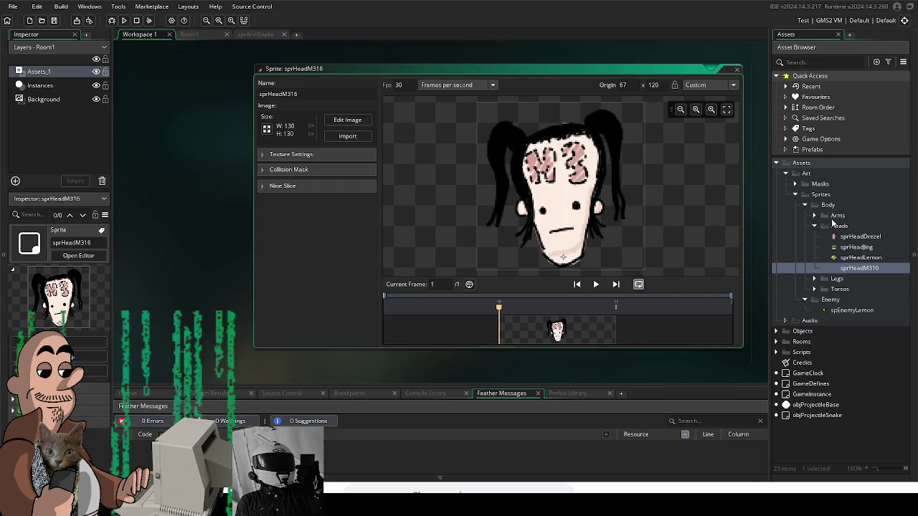
Step: Expand the Legs folder and create a sprite in it named sprLegDrezelReal
click(814, 226)
click(814, 236)
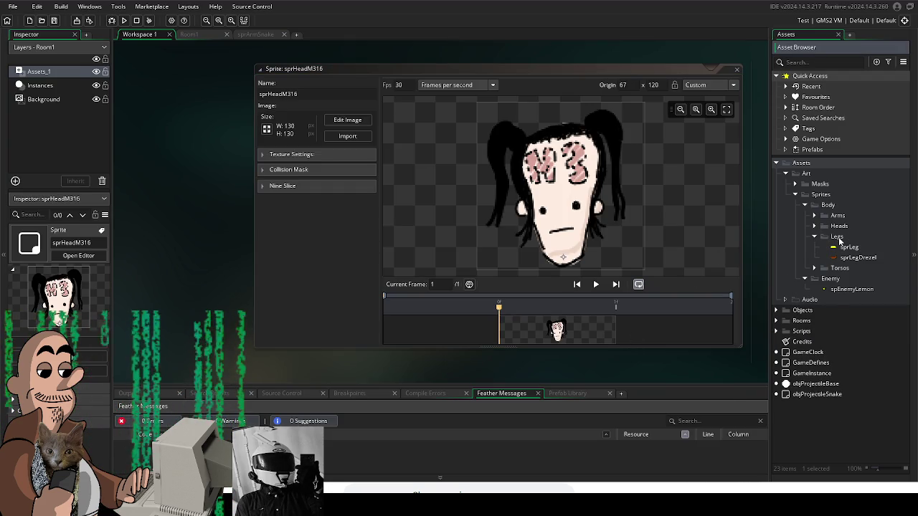
right_click(839, 242)
mouse_move(749, 242)
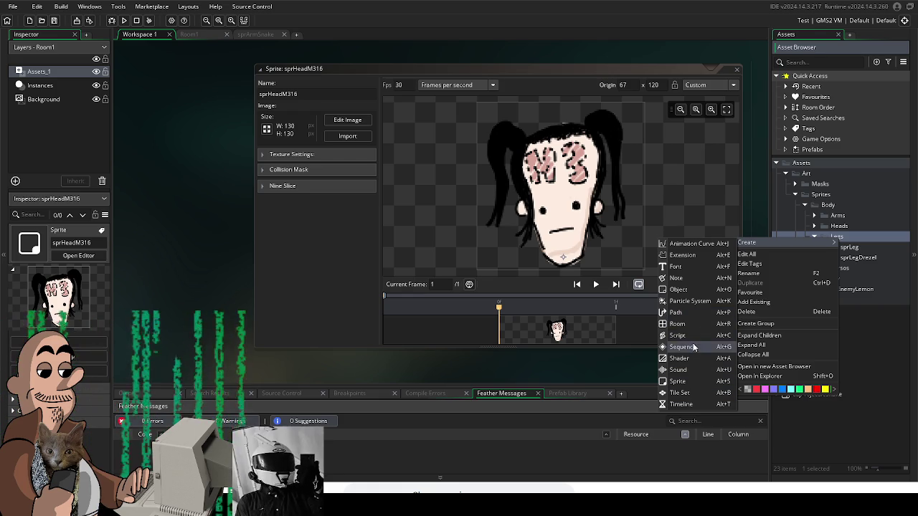
click(690, 382)
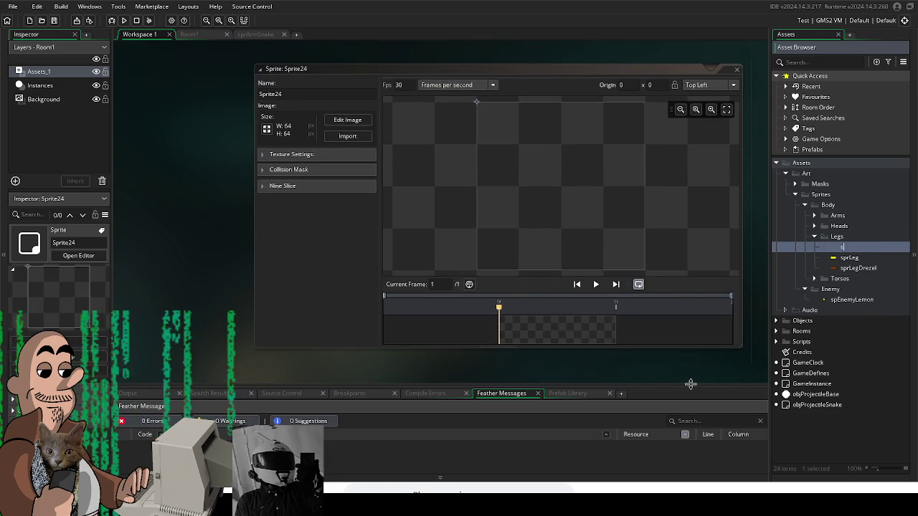
text(sprLegDrezel)
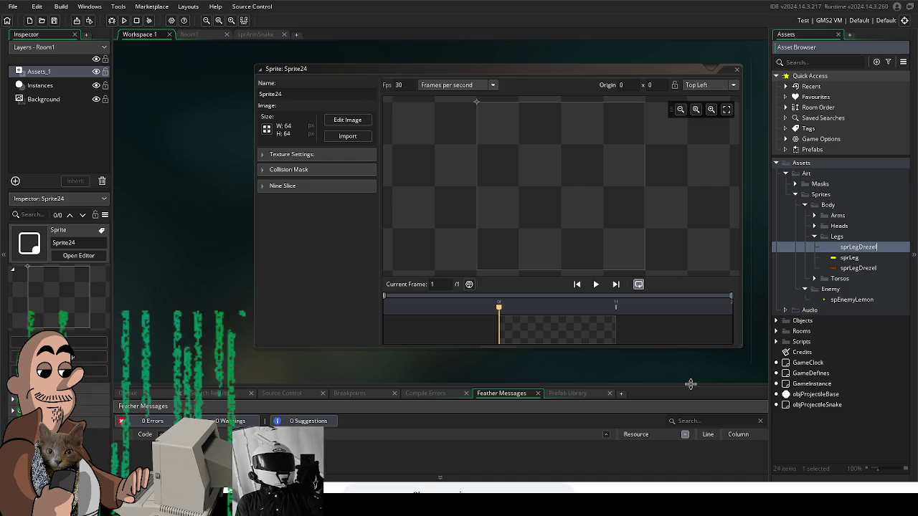
text(Real)
key(Return)
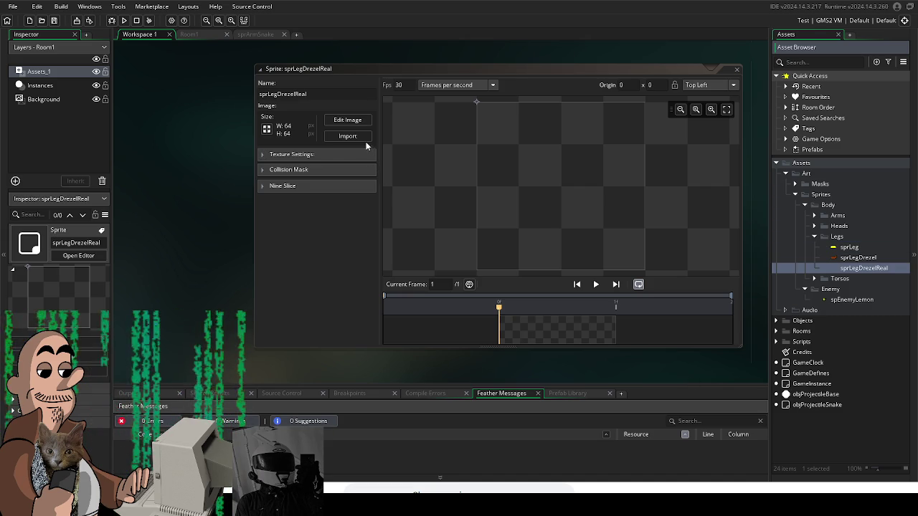
Step: Import the 100 x 100 leg image and set a custom origin at 15, 51
click(363, 141)
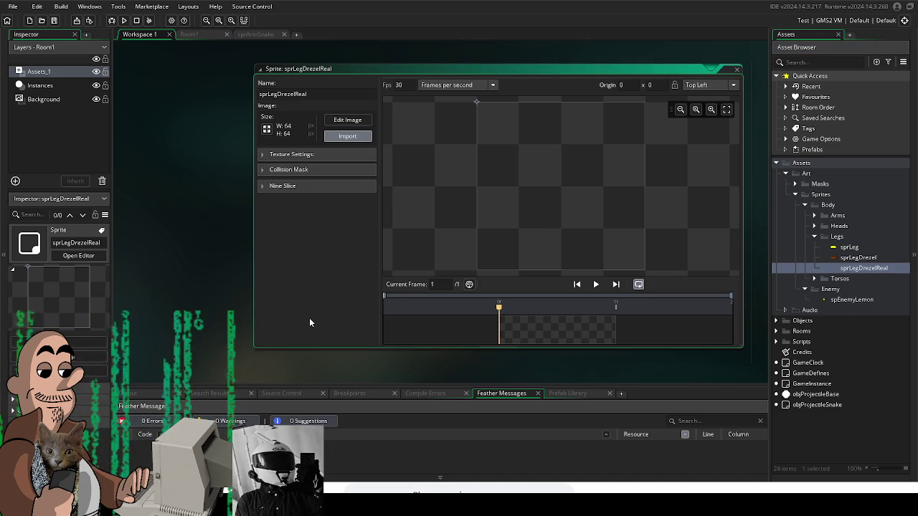
click(497, 257)
drag(478, 104, 504, 195)
click(502, 190)
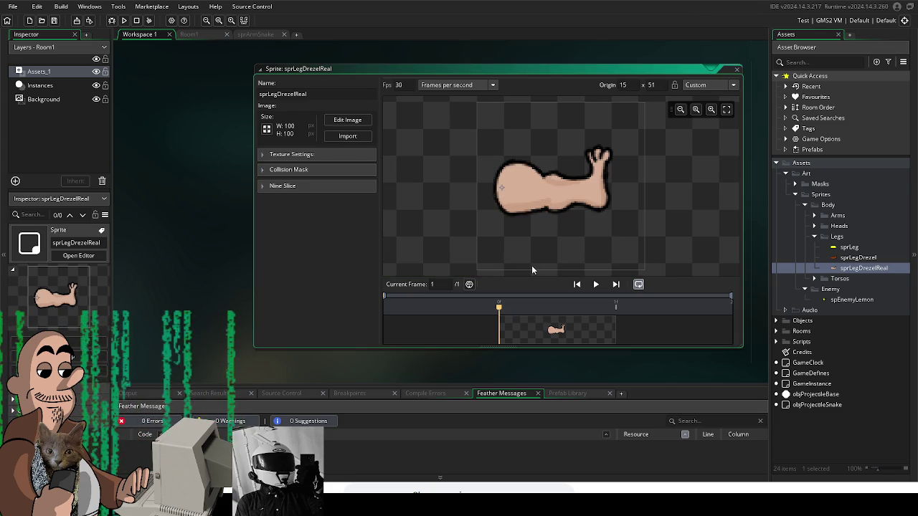
right_click(832, 236)
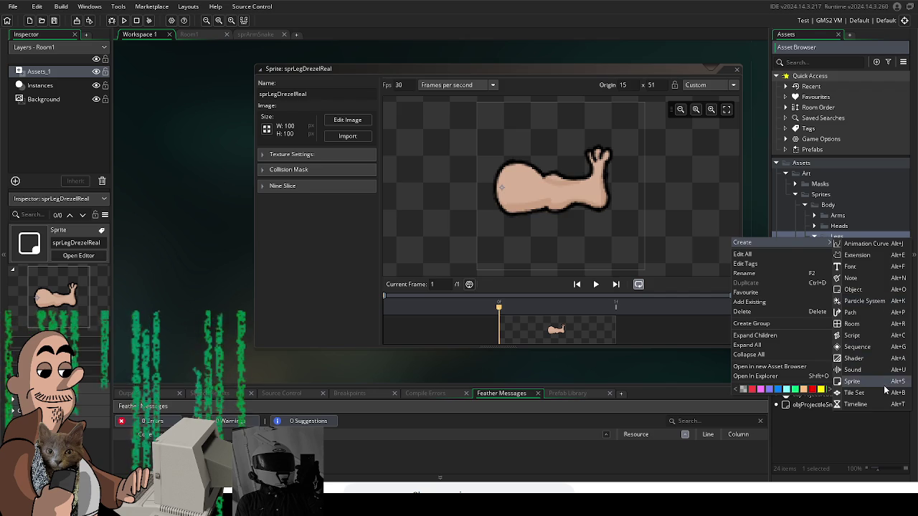
Step: Create a new sprite in the Legs folder named sprLegChicken
click(872, 381)
text(pr_)
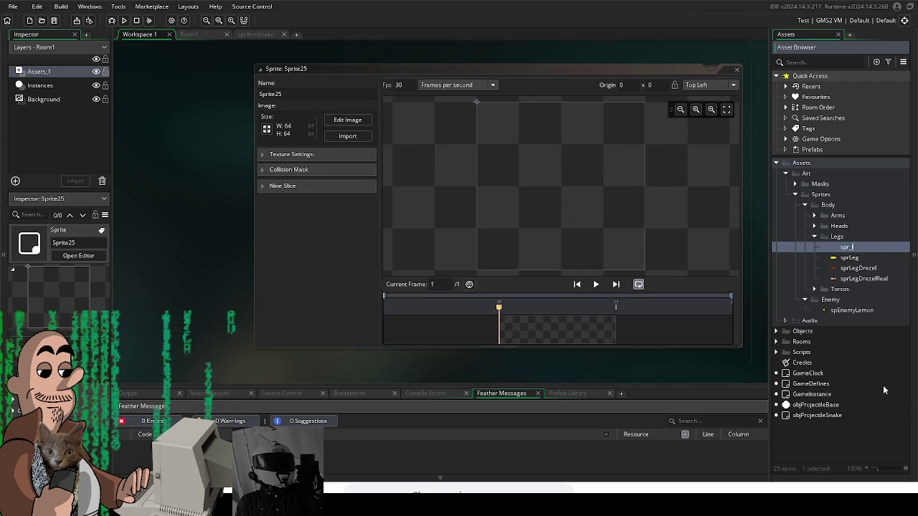
key(BackSpace)
text(LegChicken)
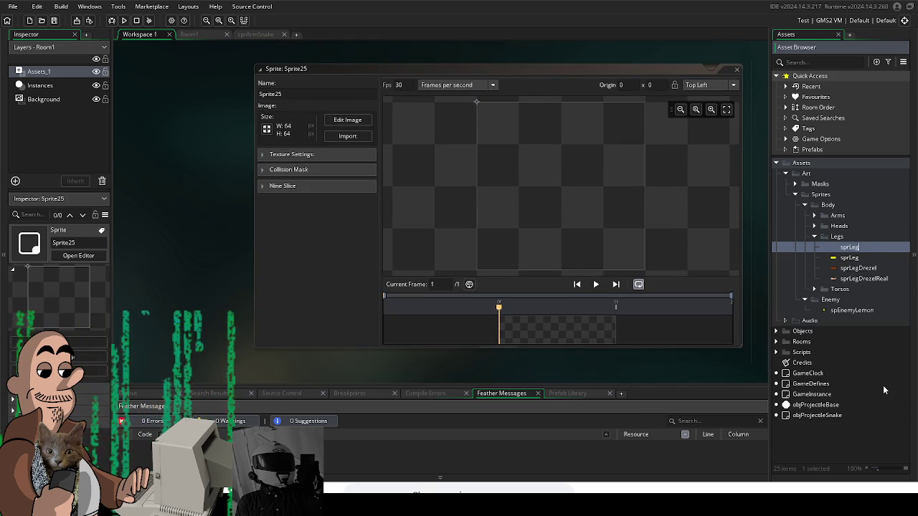
key(Return)
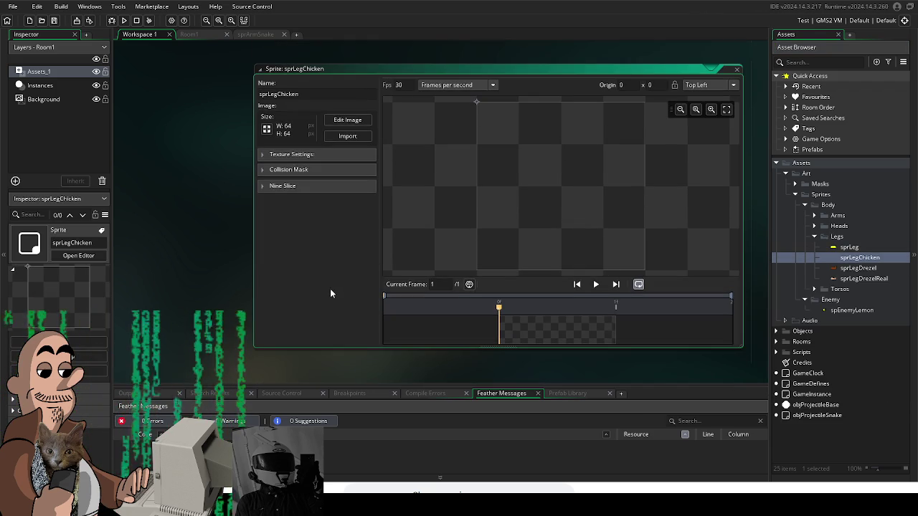
Step: Import the chicken leg image and set its origin at 16, 52
click(329, 135)
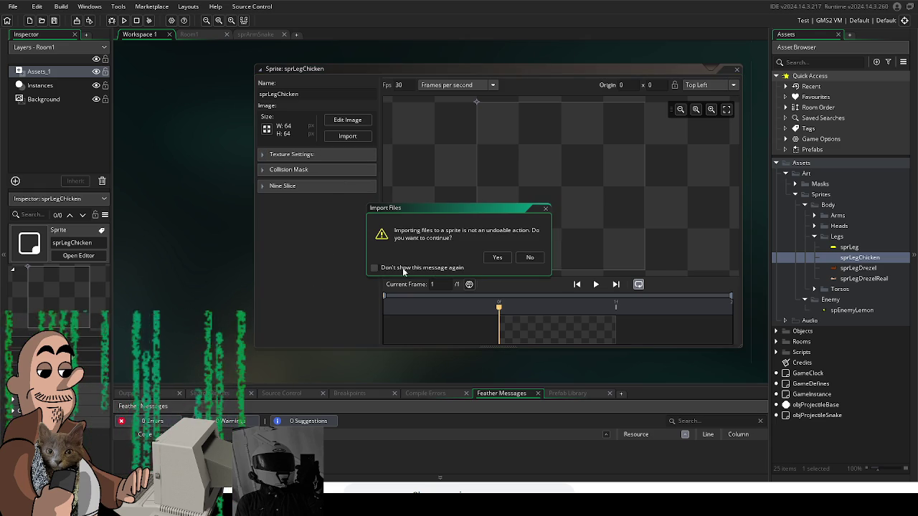
click(497, 258)
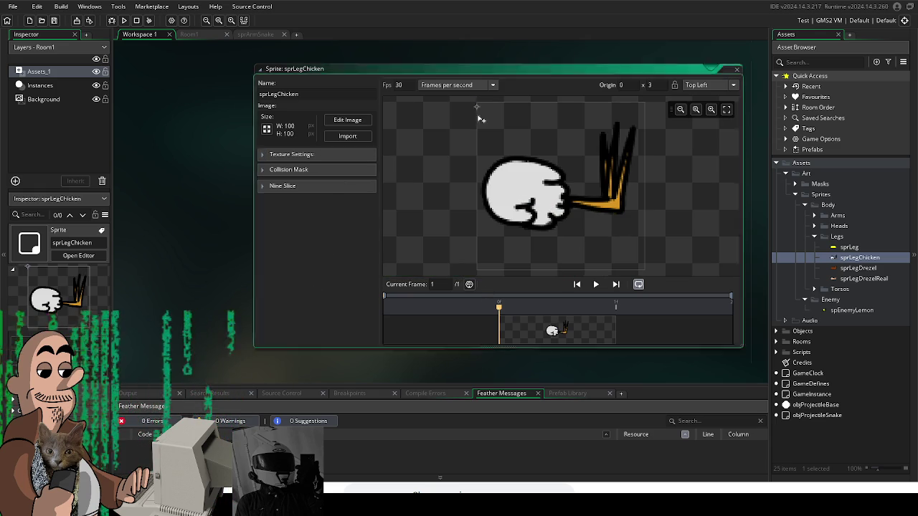
click(492, 188)
drag(314, 295, 307, 293)
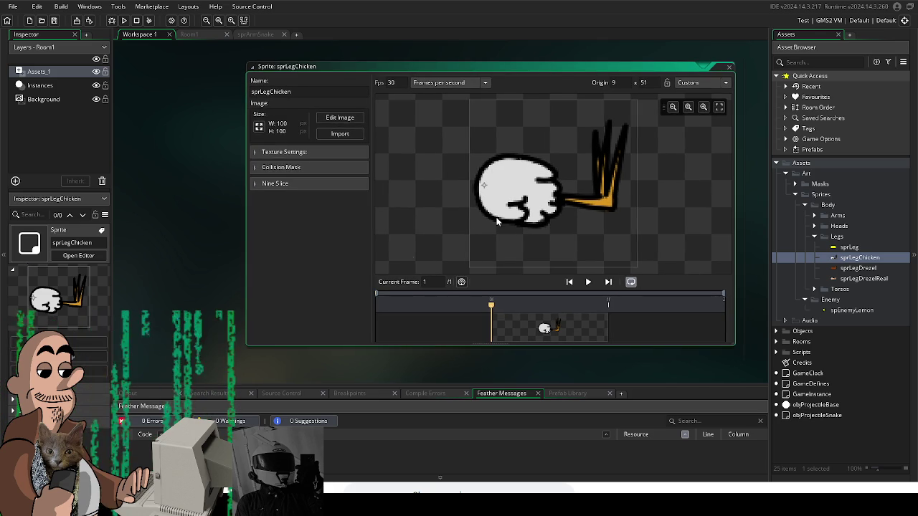
click(497, 189)
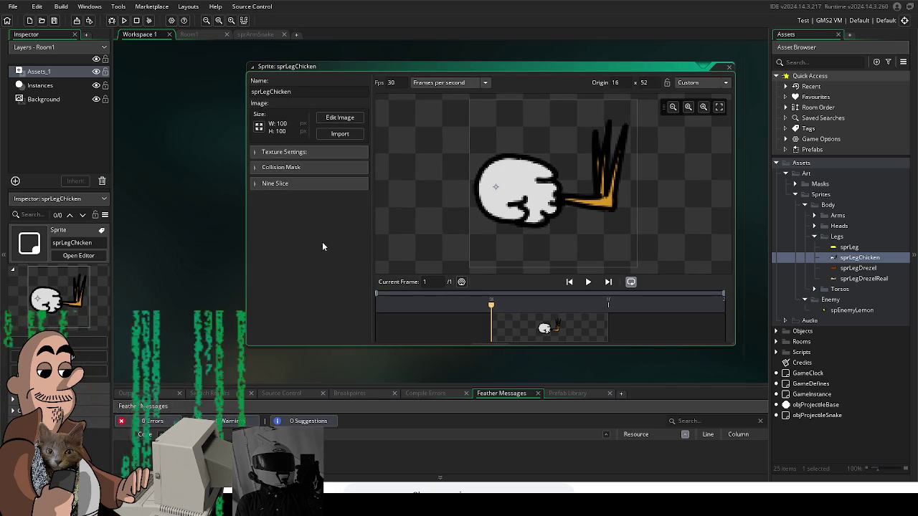
right_click(818, 236)
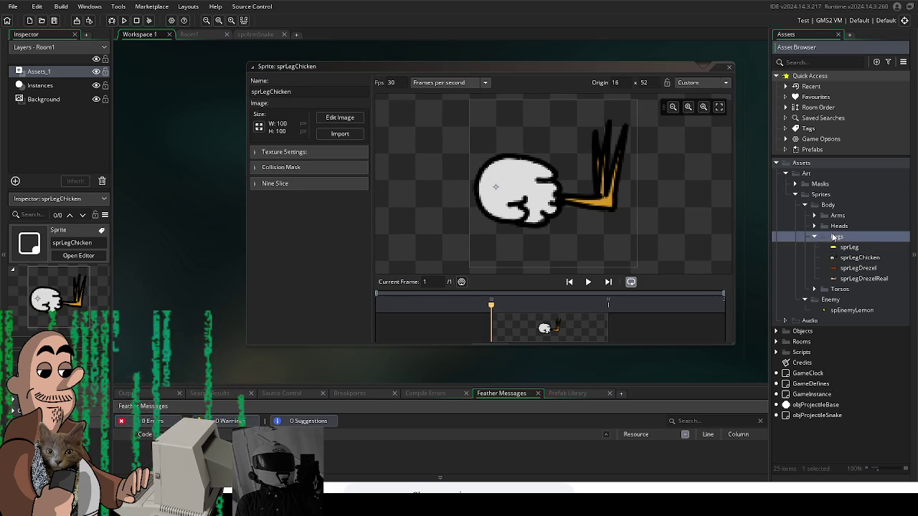
mouse_move(815, 239)
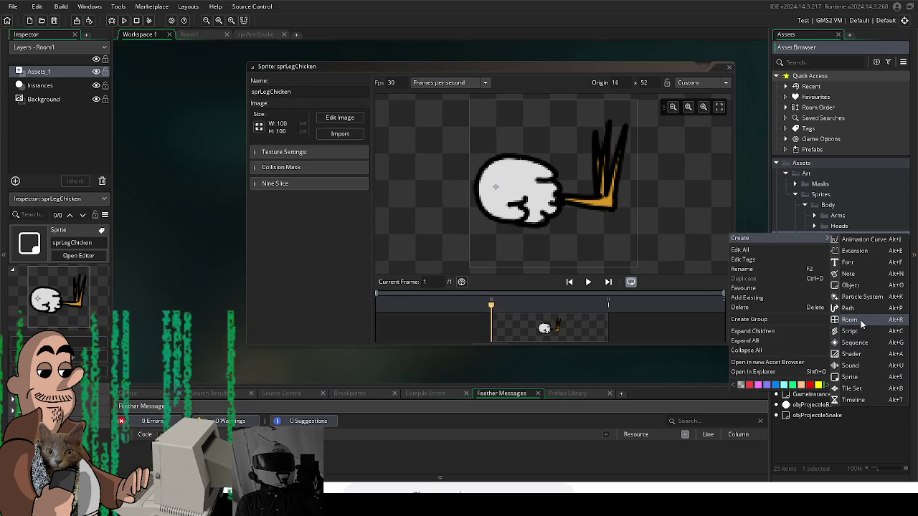
Step: Create sprLegGoblin in Legs with the goblin leg image at origin 19, 56, then add another sprite
click(863, 380)
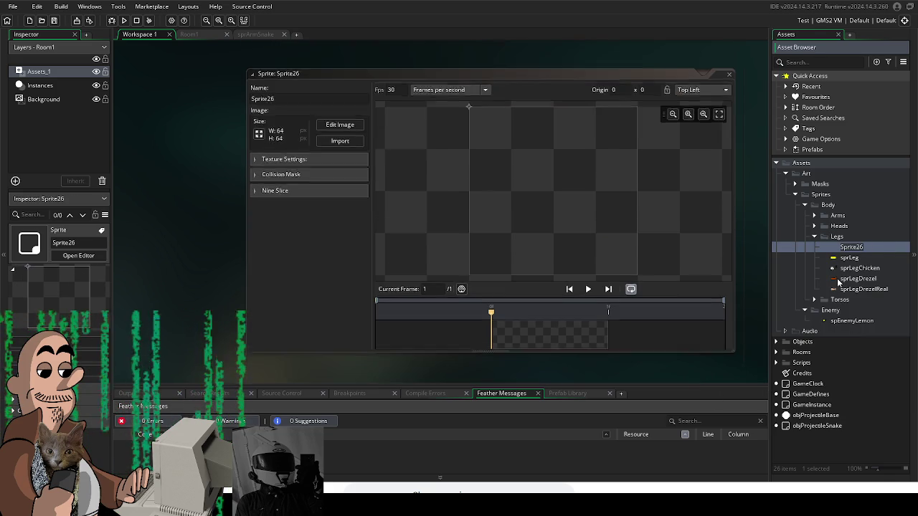
text(sprLeg)
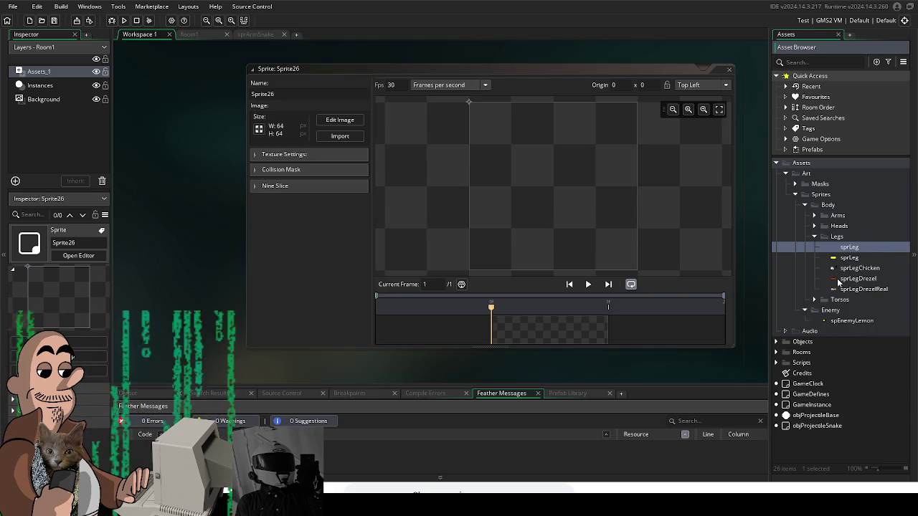
text(Goblin)
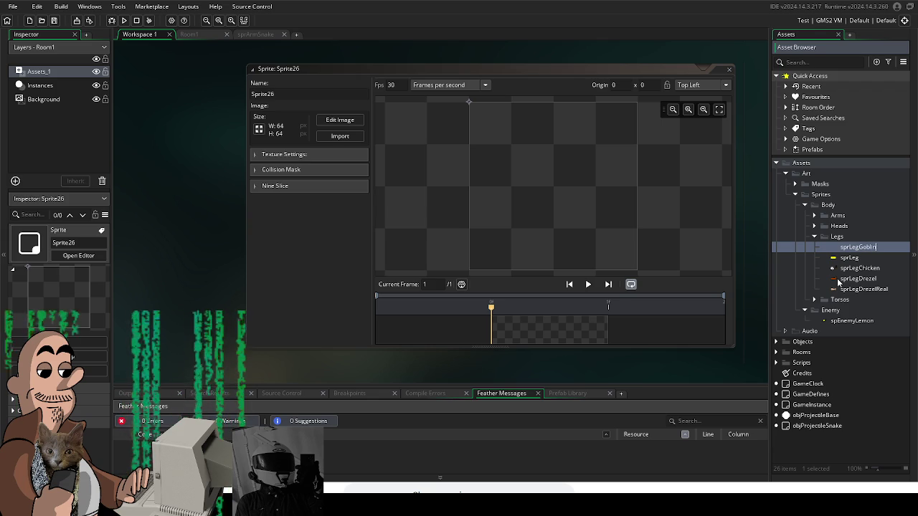
click(343, 136)
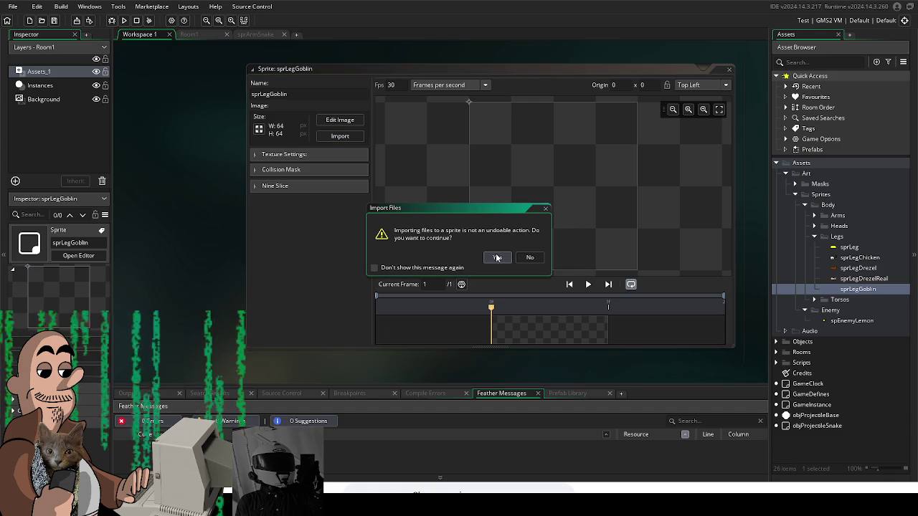
click(498, 260)
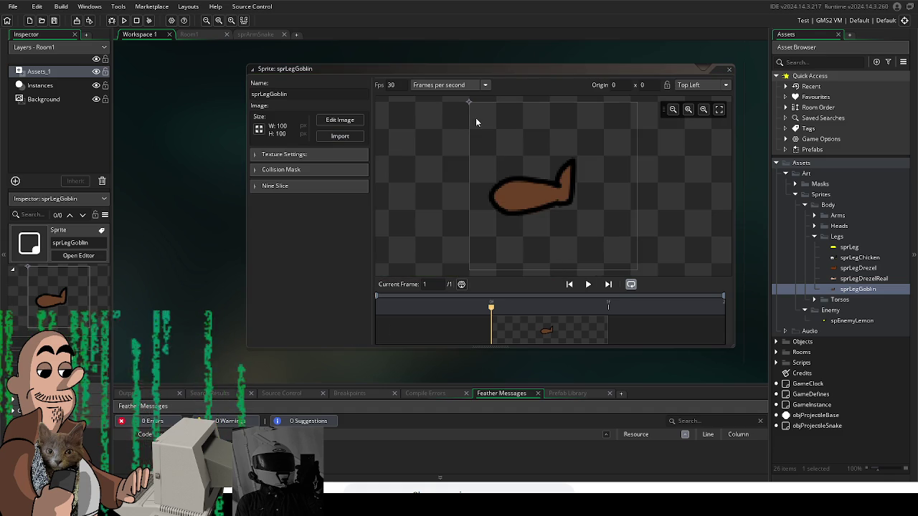
click(501, 196)
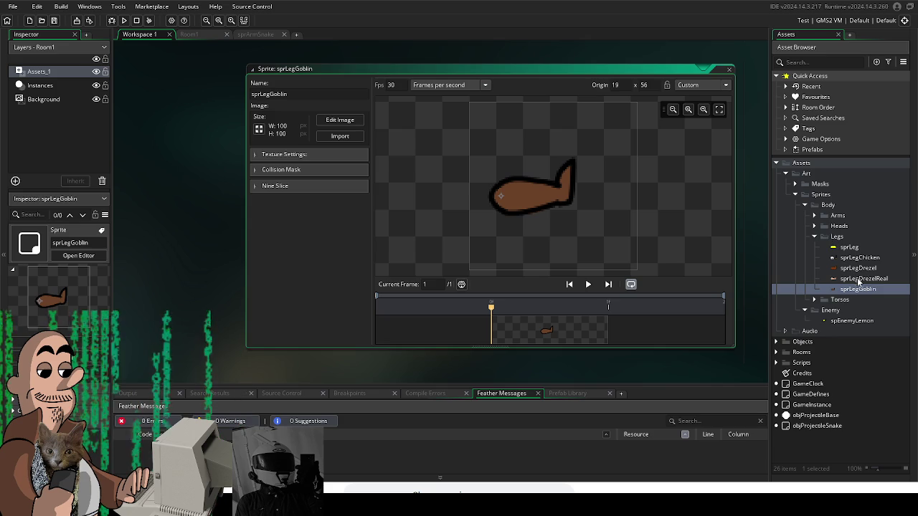
key(alt+s)
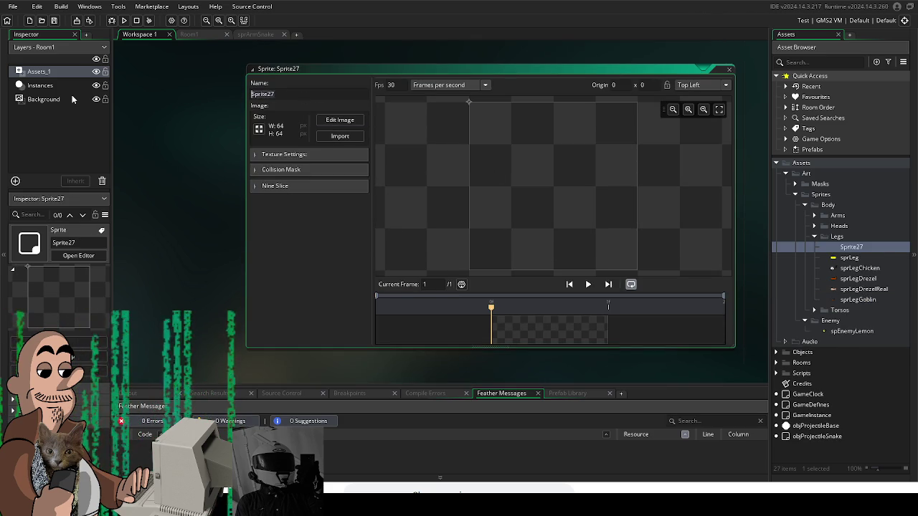
Step: Name the new Legs sprite sprLegWizard
text(sprLeg)
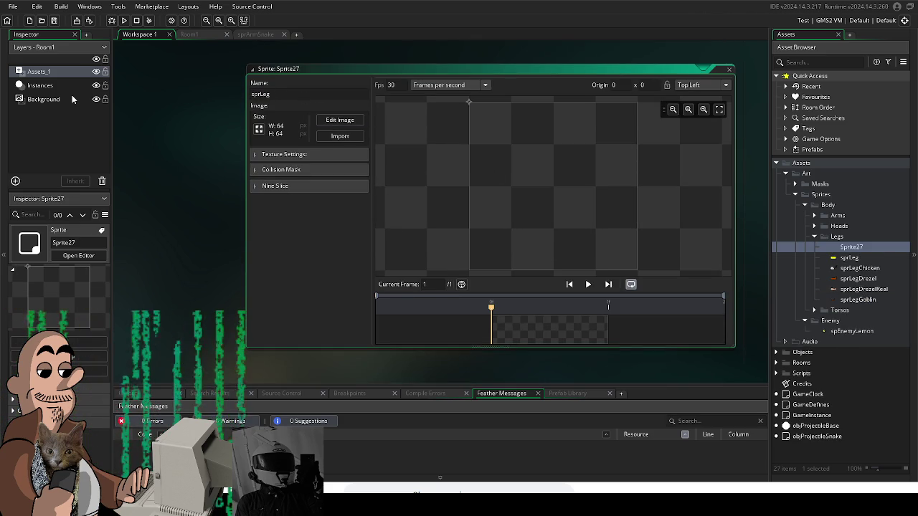
text(Wiza)
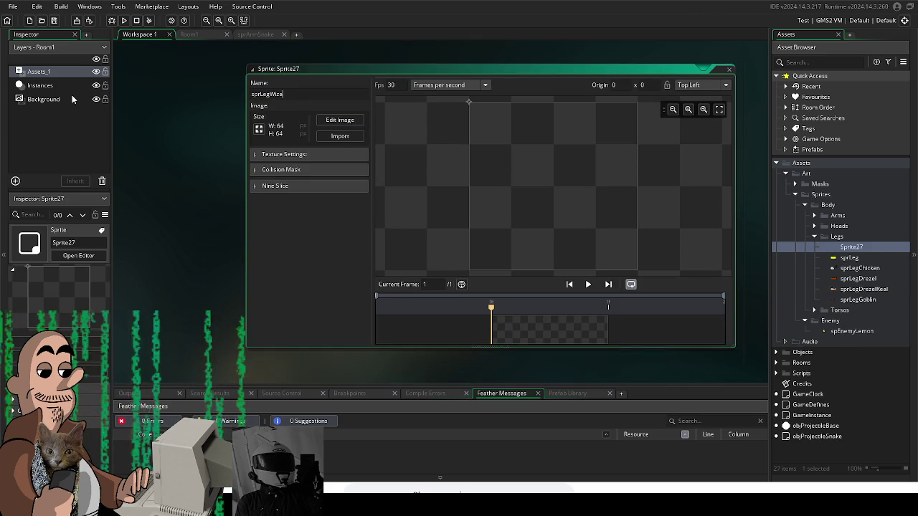
text(rd)
key(Return)
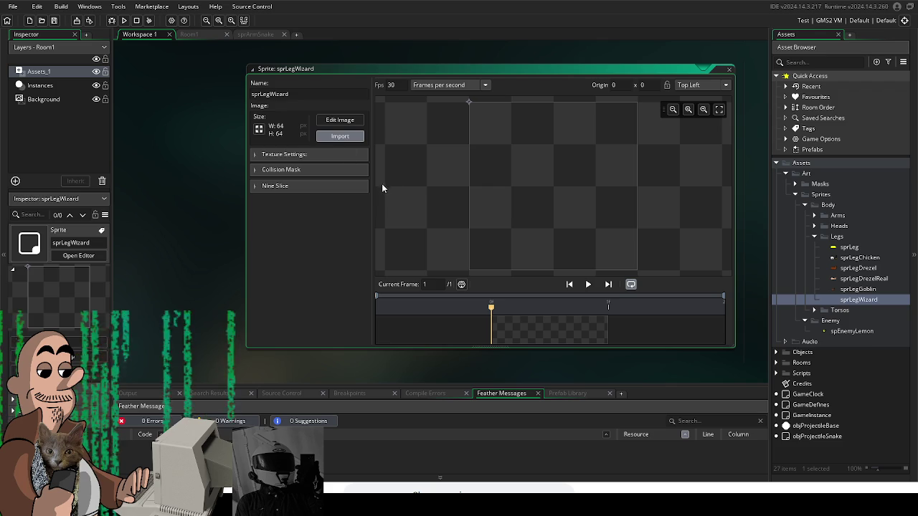
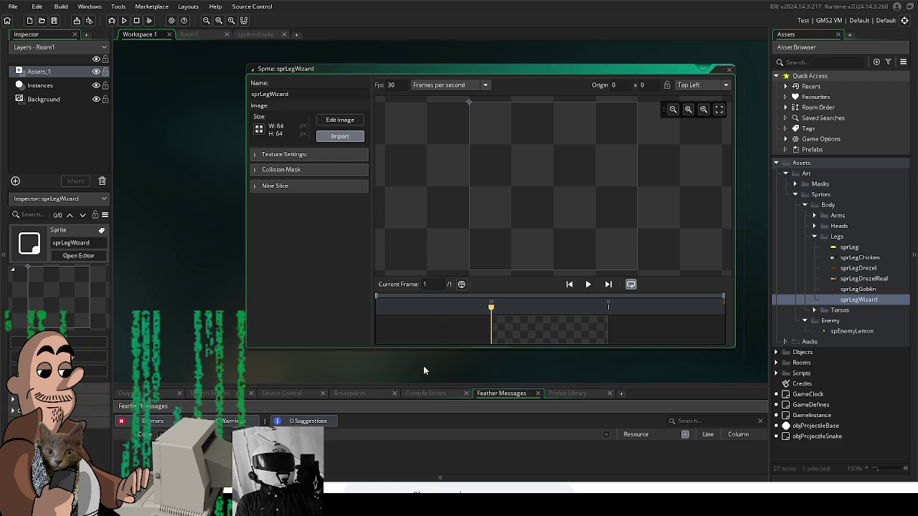
Step: Import the pale 100x100 leg into sprLegWizard and set its origin to 14, 58
click(497, 257)
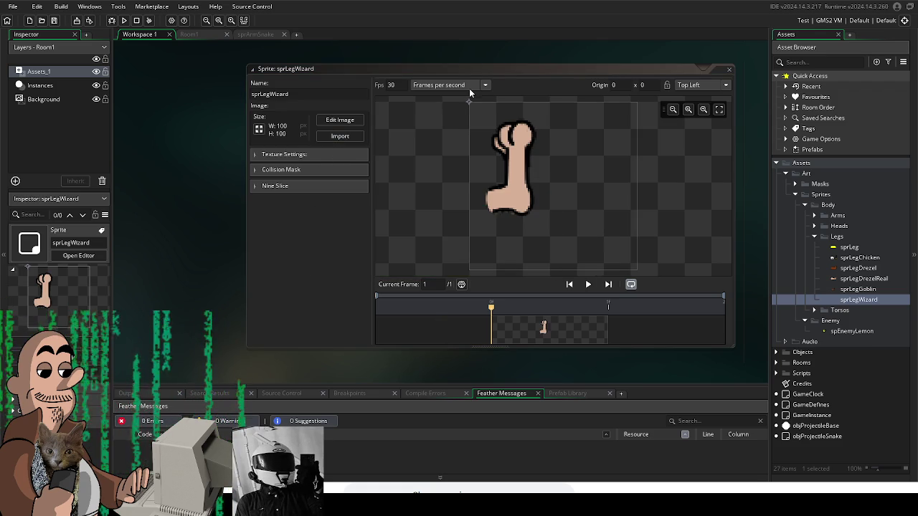
click(488, 205)
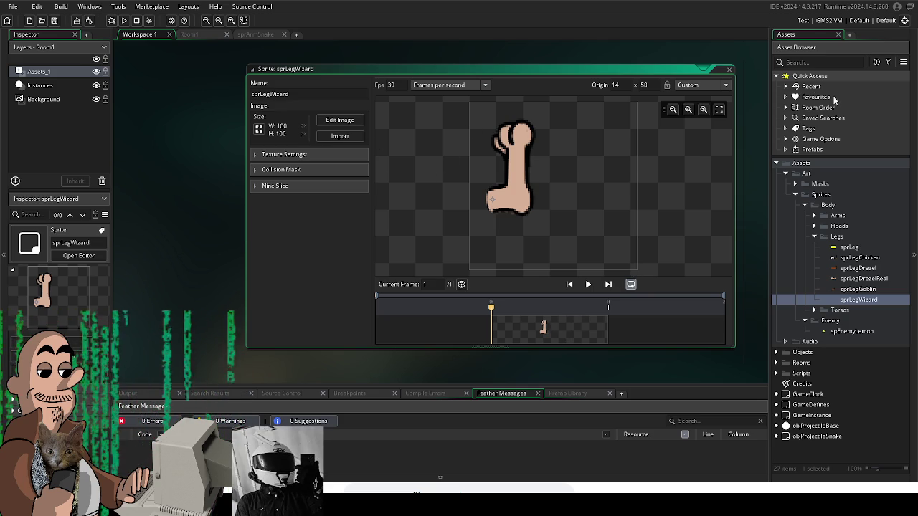
key(alt+s)
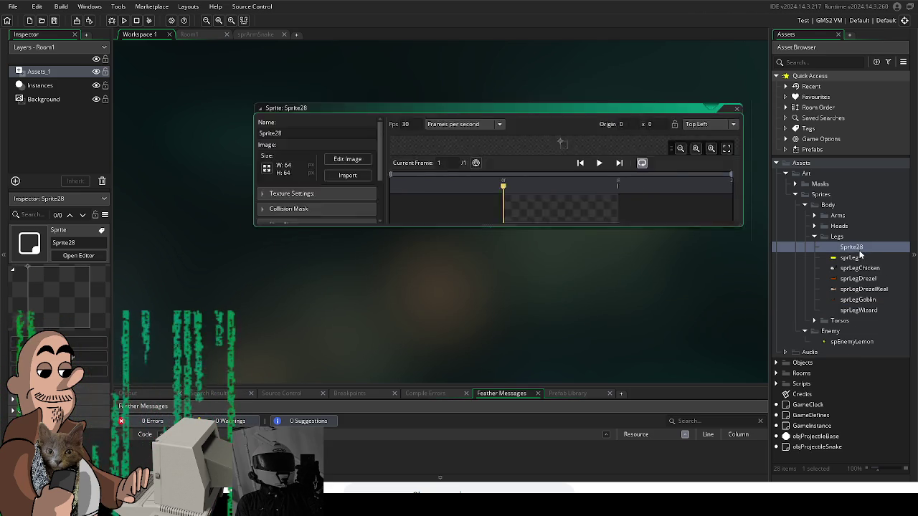
Step: Create sprLegKangaroo in Legs holding the brown 100x100 leg with origin 14, 47
text(sprLeg)
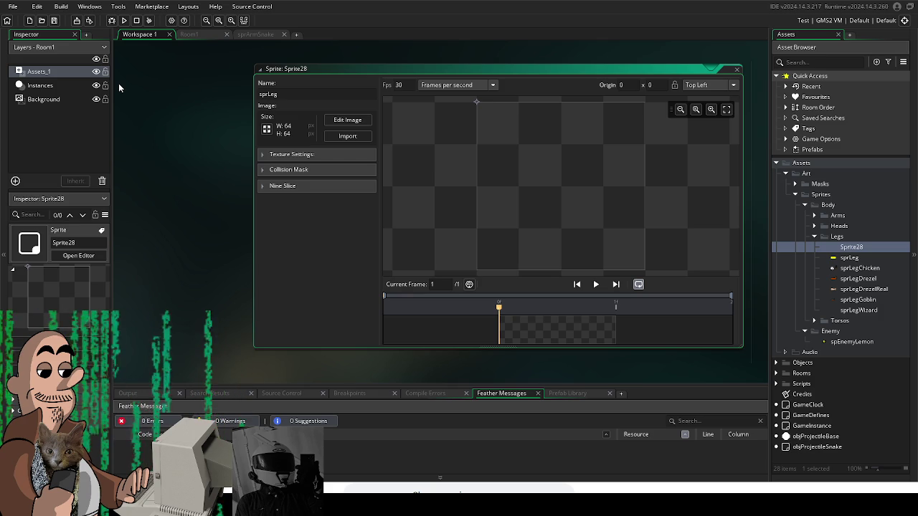
text(Dino)
key(Return)
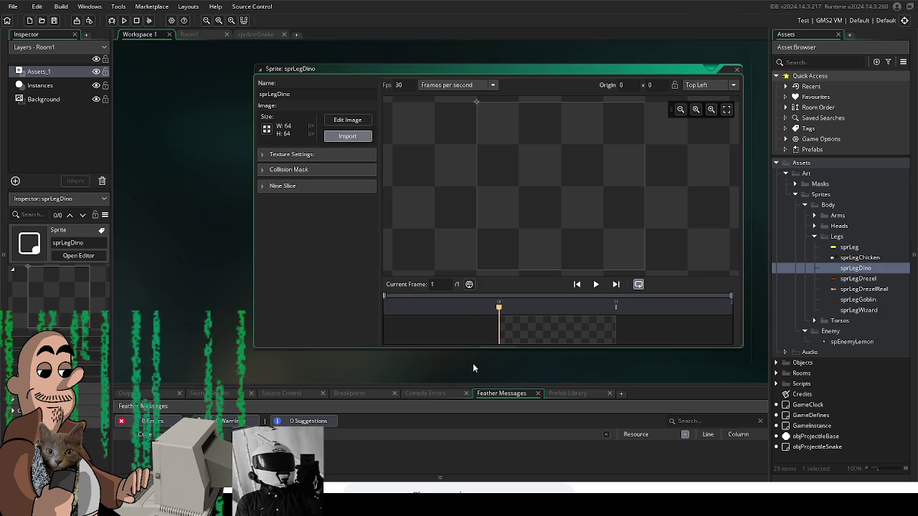
click(344, 138)
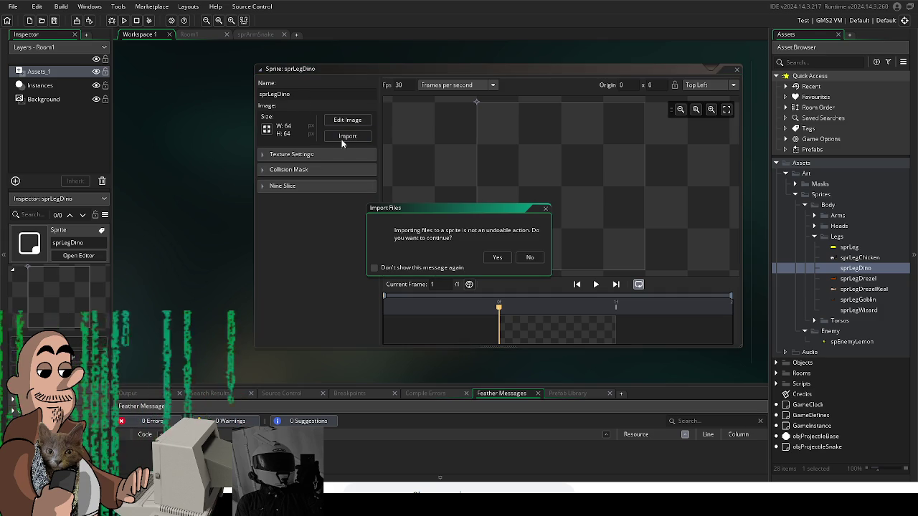
click(497, 257)
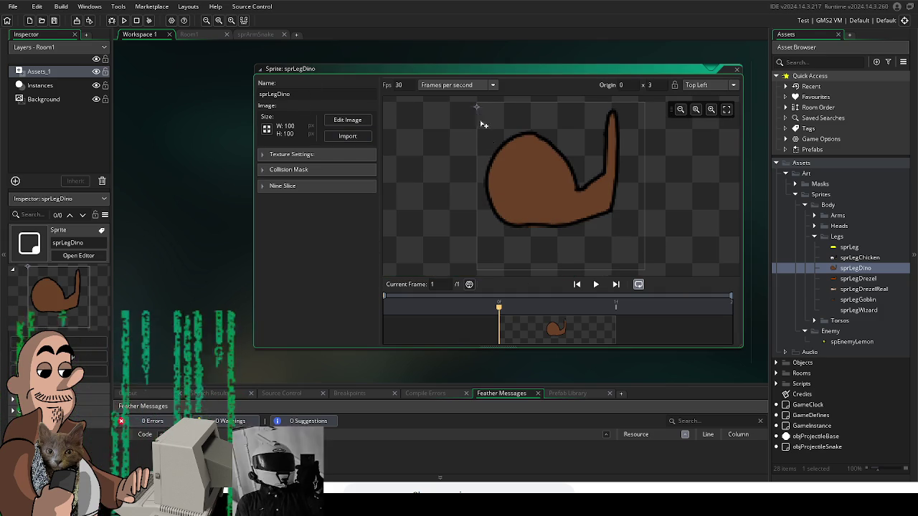
click(499, 180)
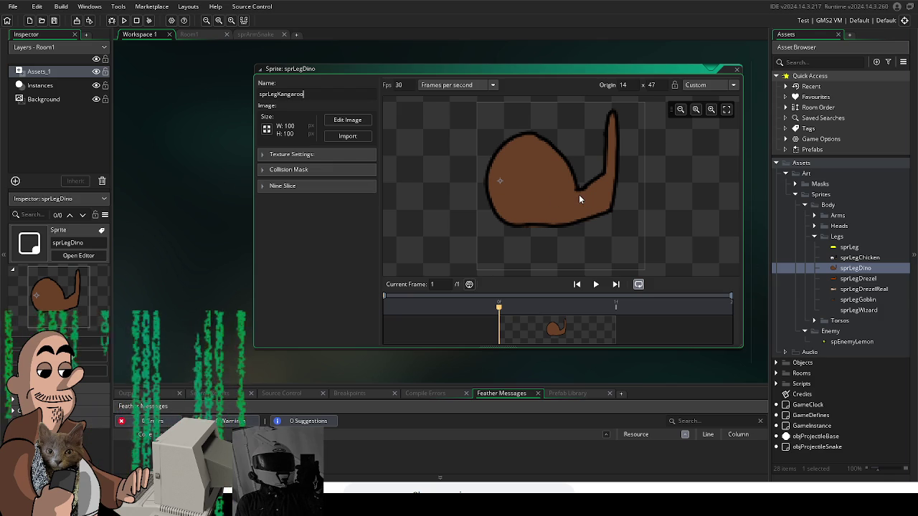
text(Kangaroo)
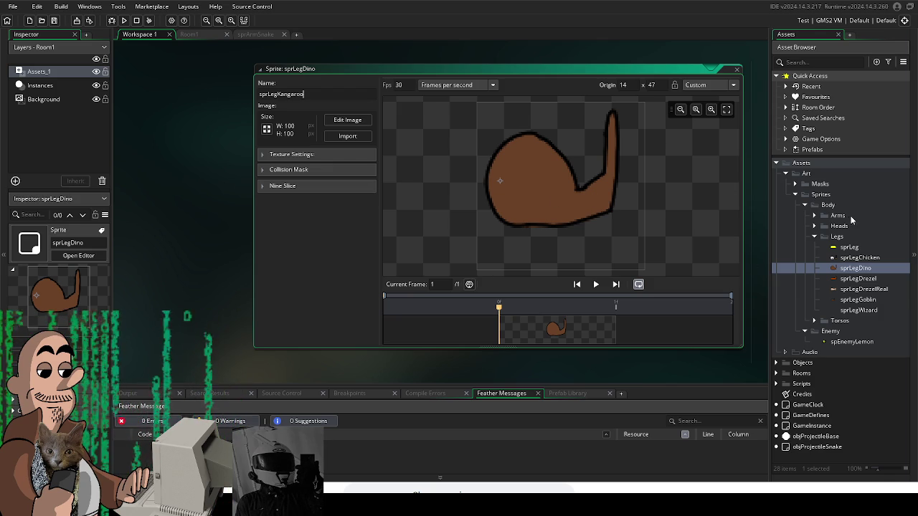
click(837, 239)
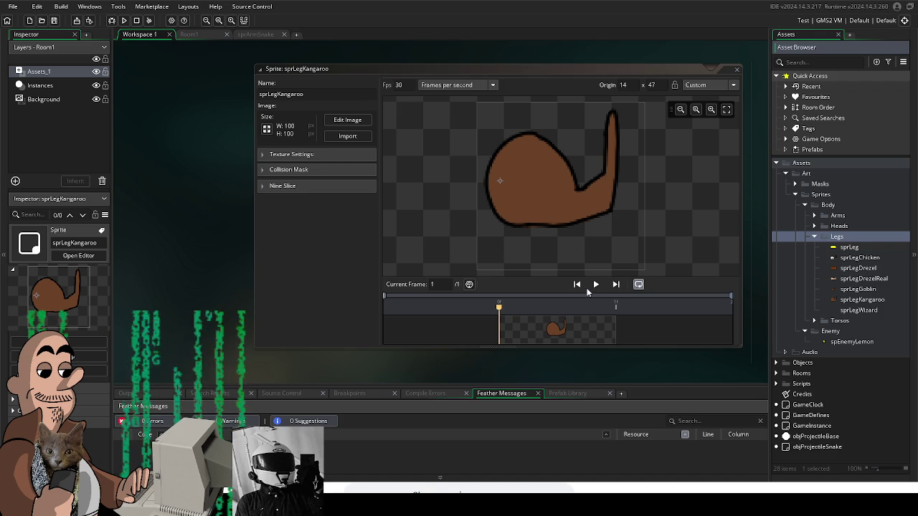
Step: Create a new sprite in the Legs folder, dismissing the duplicate-name error for sprLeg
right_click(840, 239)
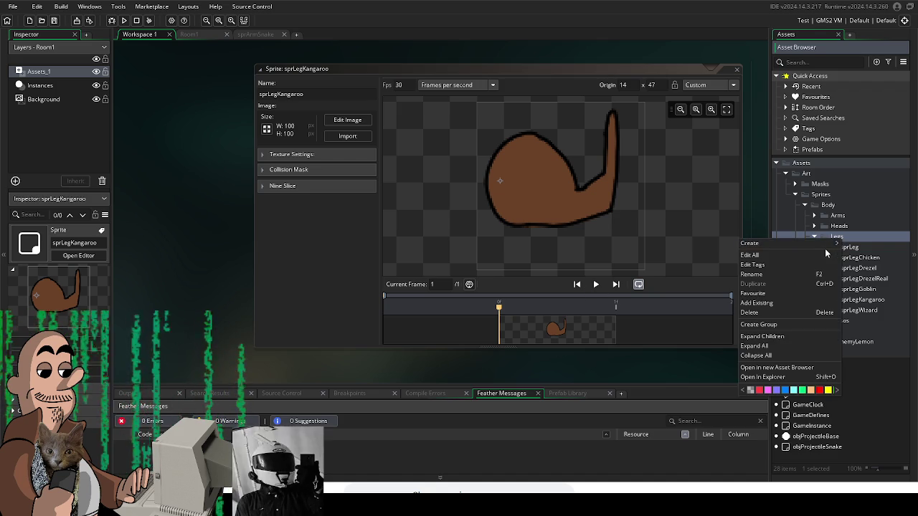
mouse_move(825, 244)
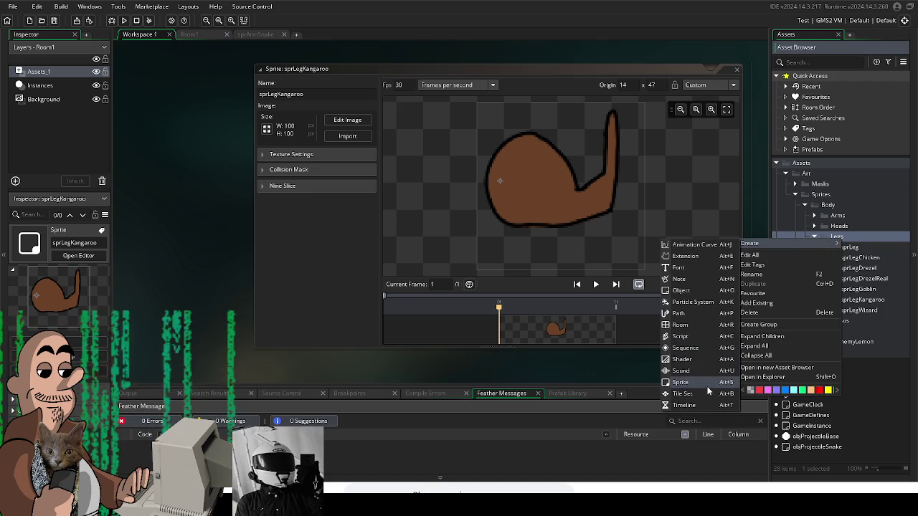
click(707, 386)
text(spr)
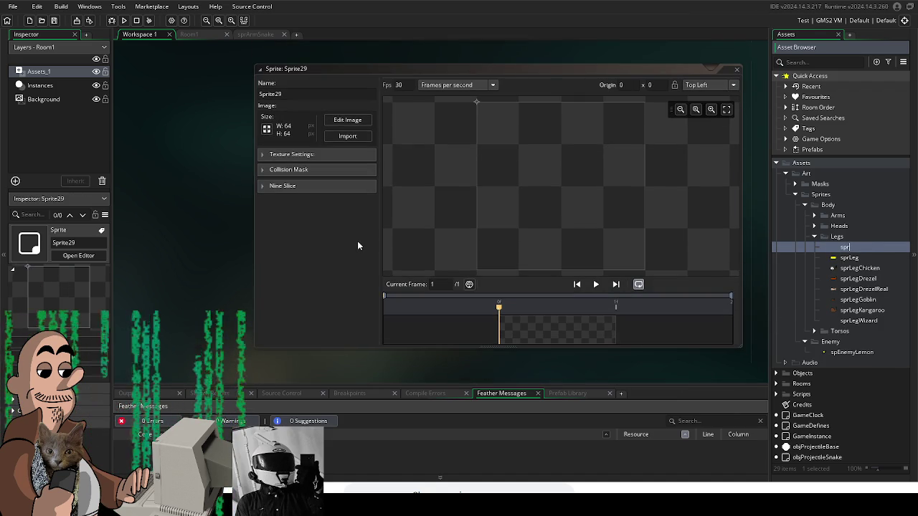
text(Leg)
key(Return)
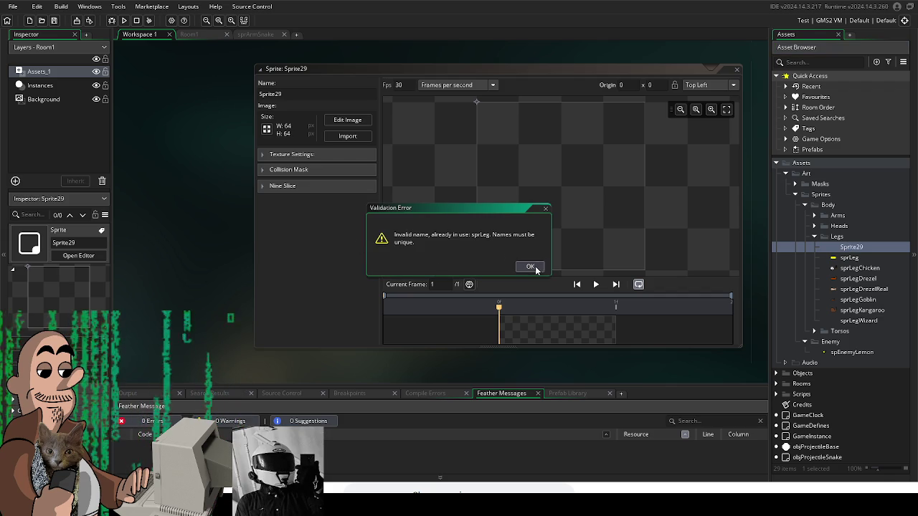
click(531, 268)
click(301, 92)
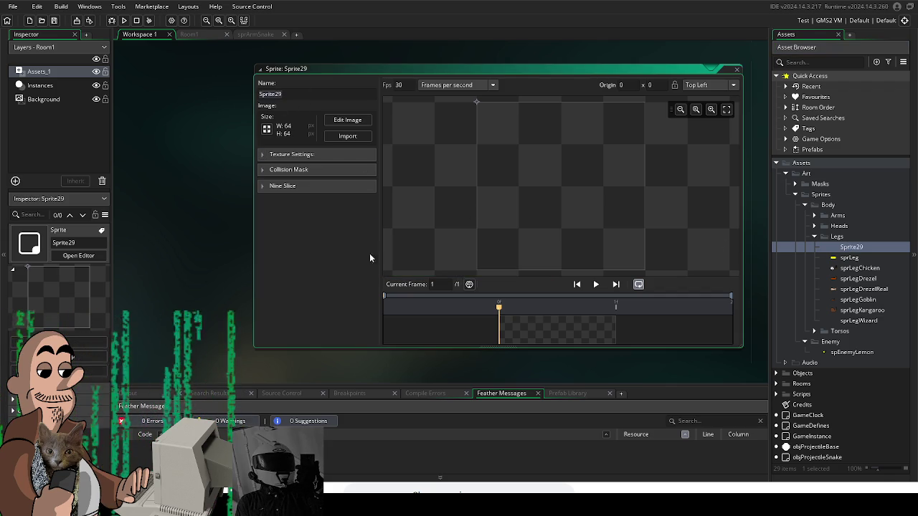
Step: Import the black 100x100 leg, set its origin to 22, 52, and name it sprLegLemon
click(358, 139)
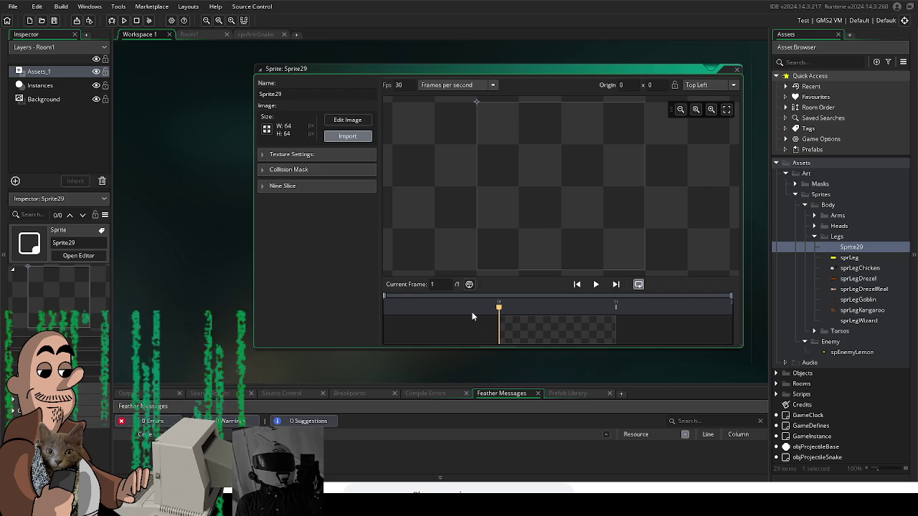
drag(471, 372, 467, 357)
click(498, 255)
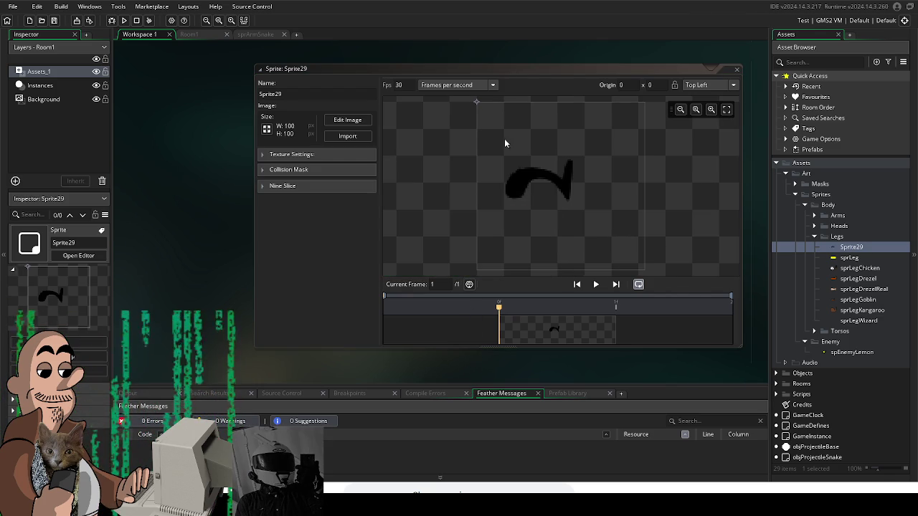
click(513, 191)
text(sprLegLemon)
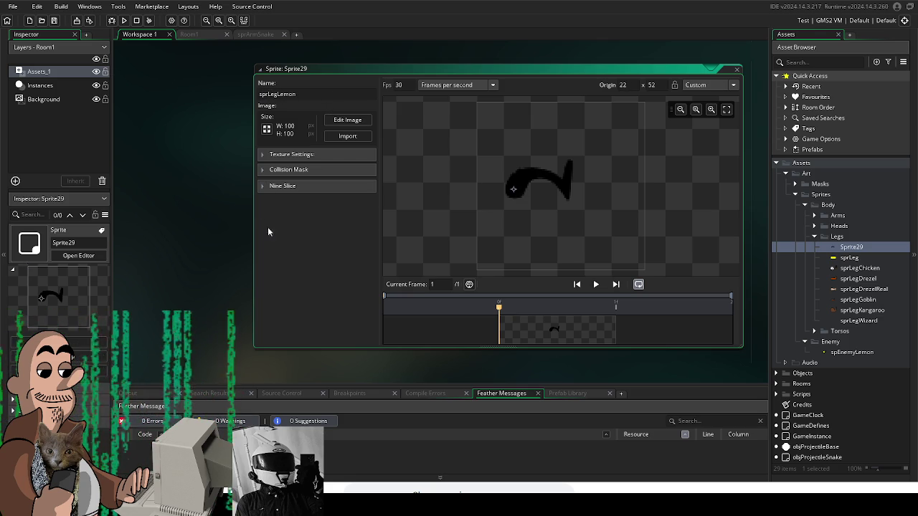
click(199, 251)
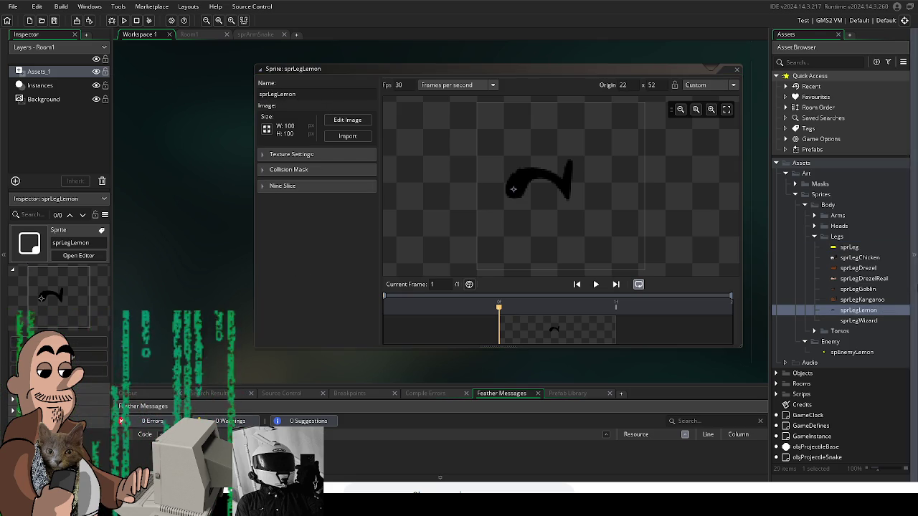
click(814, 236)
Step: Create a Torsos sprite holding the yellow 80x80 lemon body with origin 39, 16
click(814, 247)
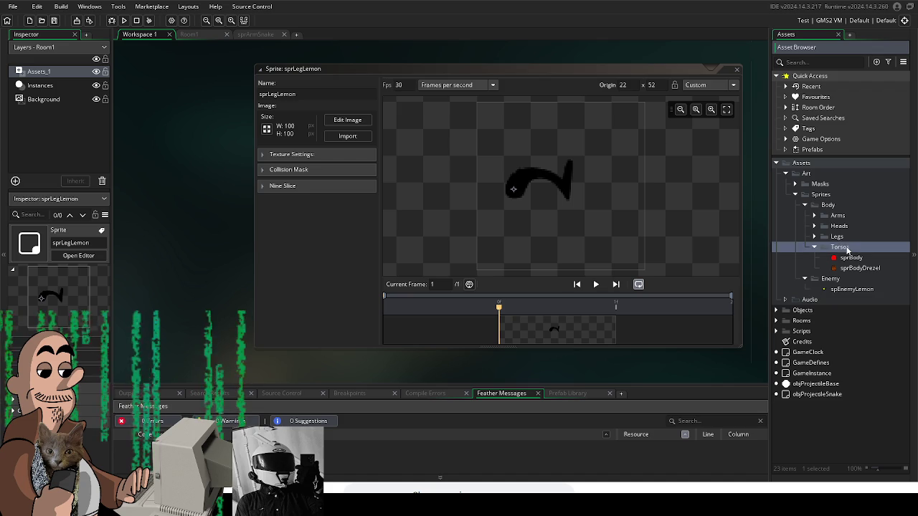
right_click(844, 251)
mouse_move(829, 255)
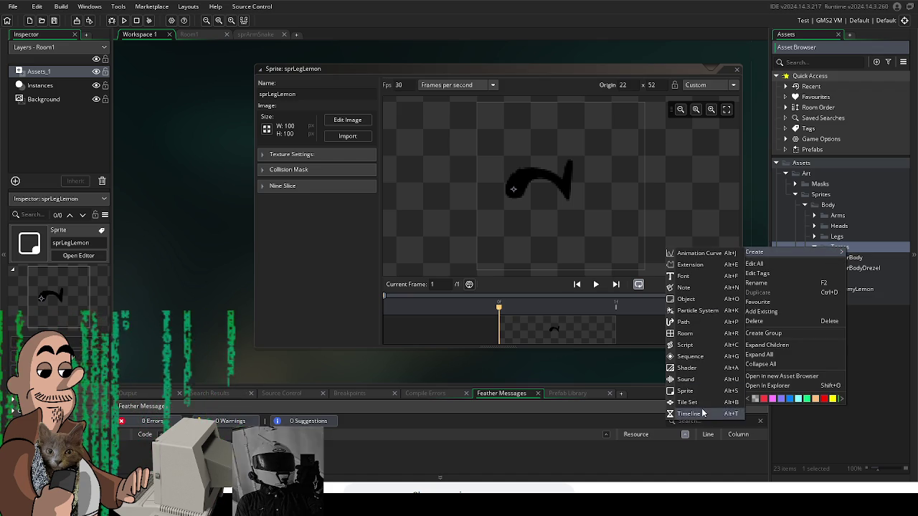
click(713, 391)
click(322, 145)
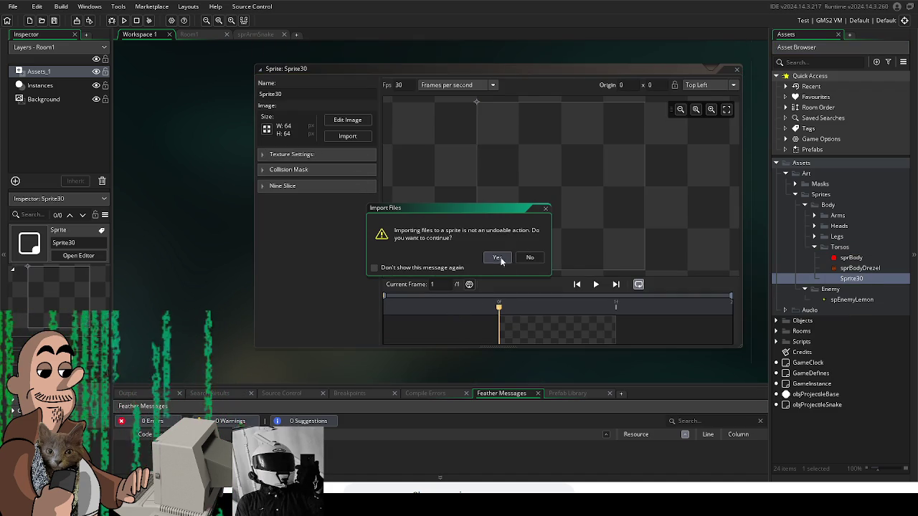
click(497, 257)
click(556, 127)
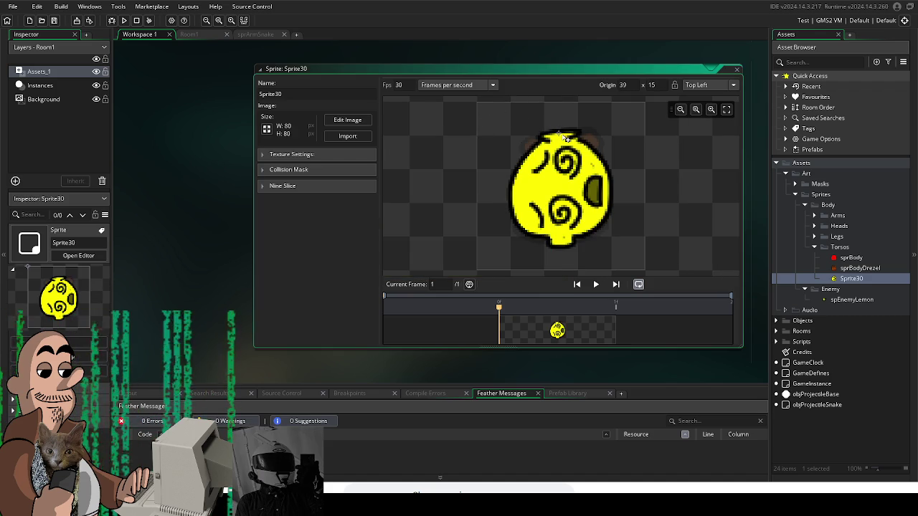
click(561, 134)
click(561, 135)
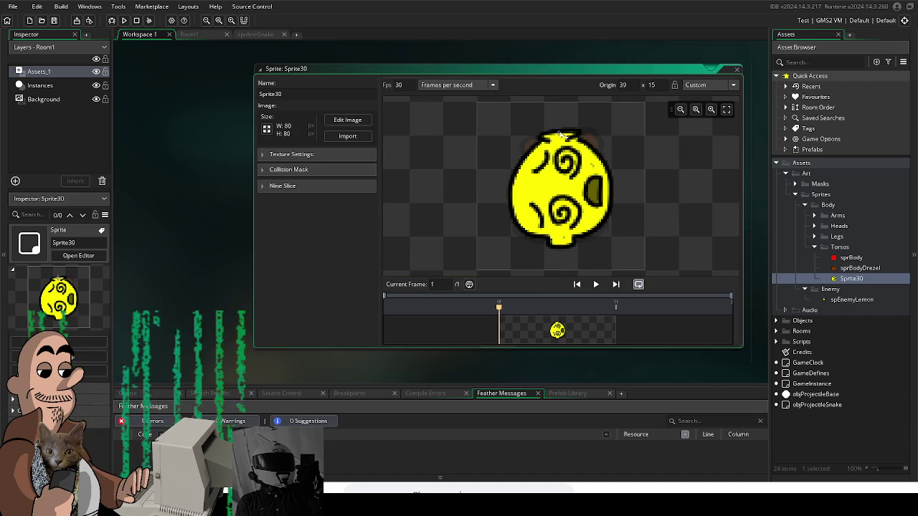
Step: Name the lemon body sprite sprBodyLemon and add another empty sprite to Torsos
click(260, 94)
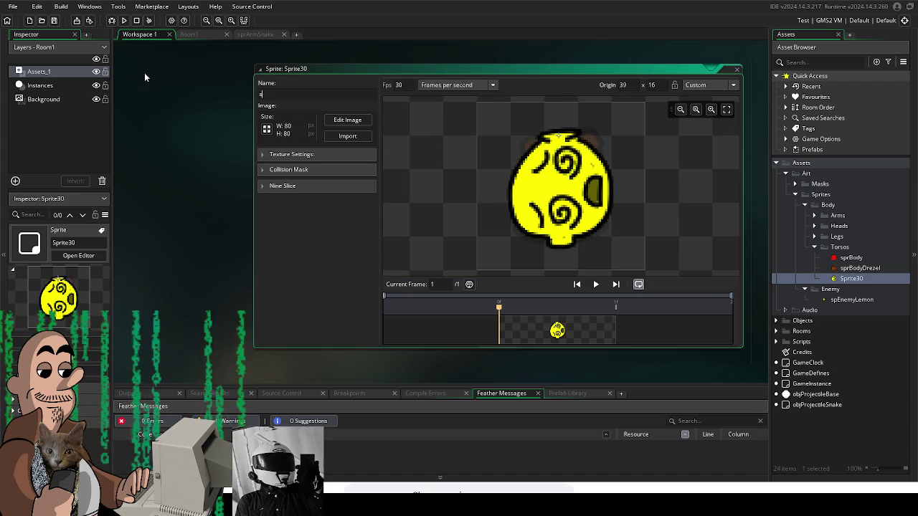
text(sprBodyLemon)
key(Return)
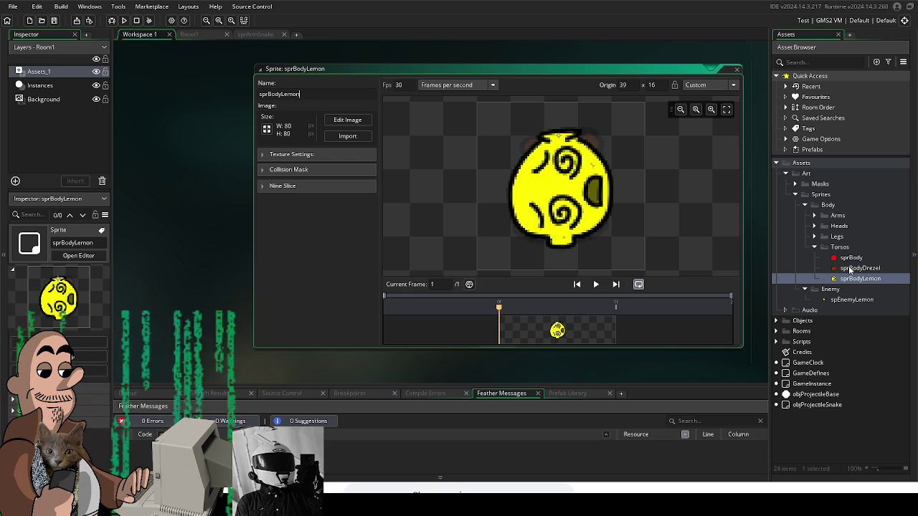
key(alt+s)
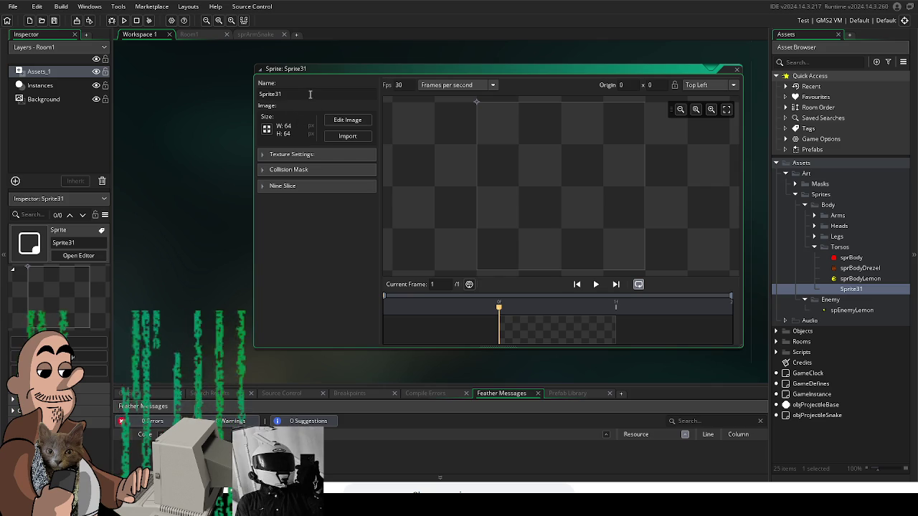
Step: Import the brown 80x80 kangaroo body into the new torso sprite
text(spr)
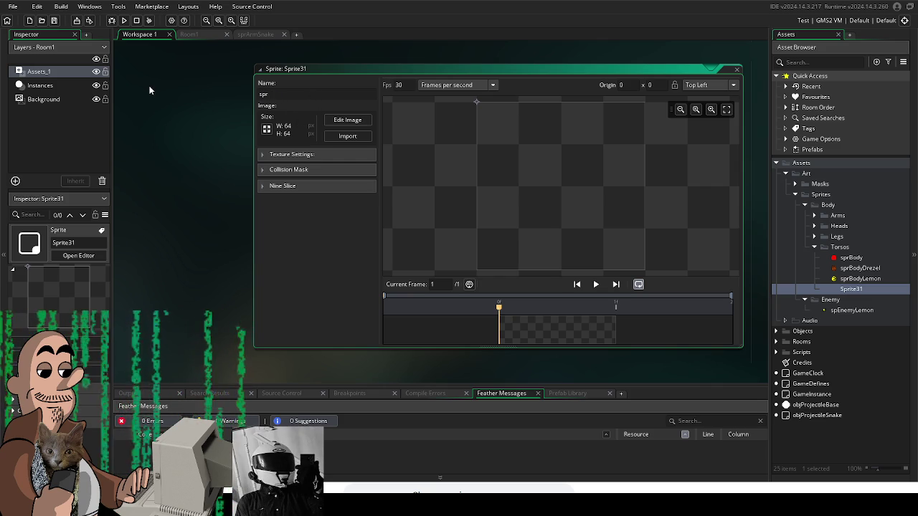
text(Body)
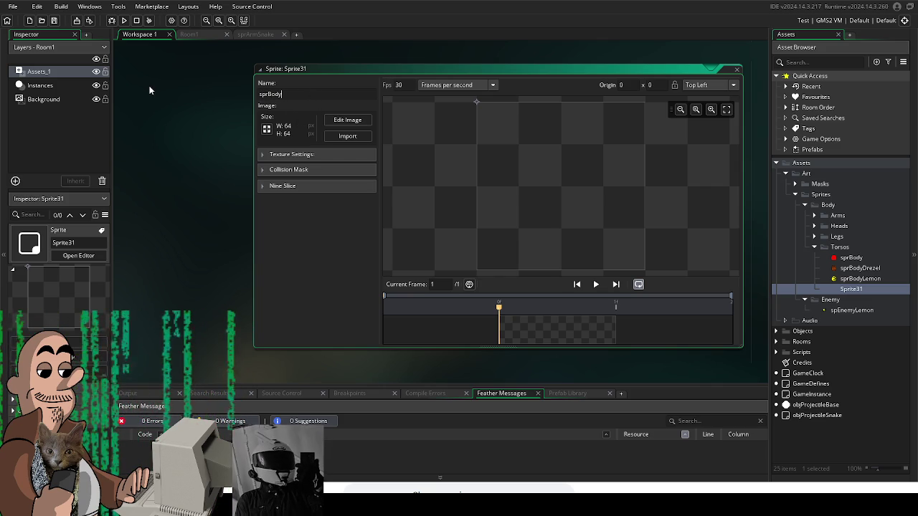
text(s)
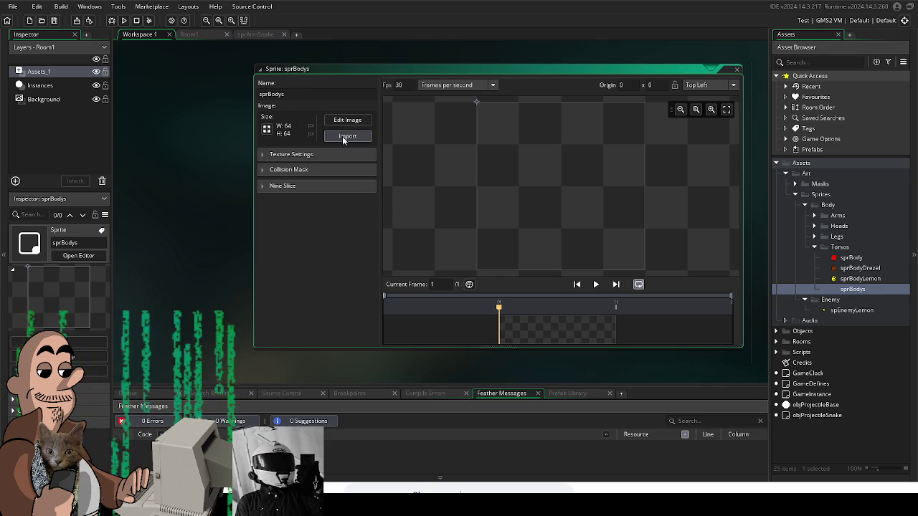
click(342, 136)
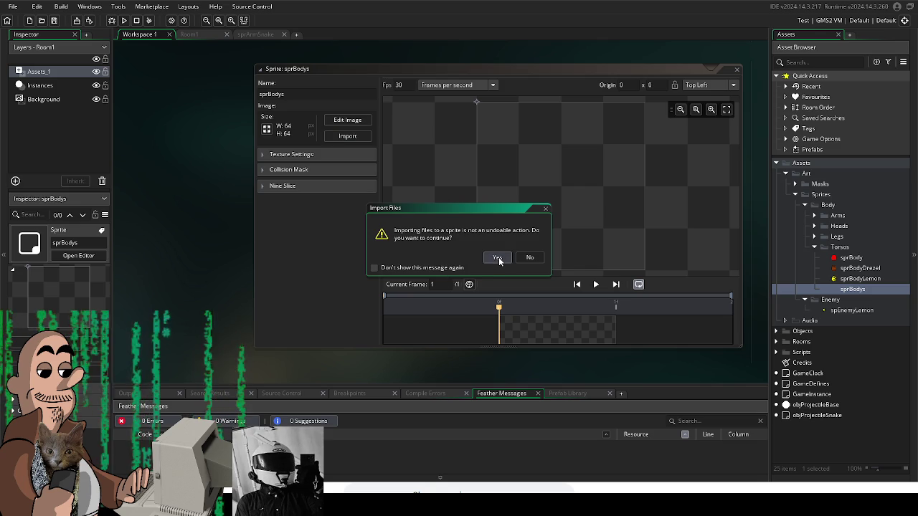
click(494, 257)
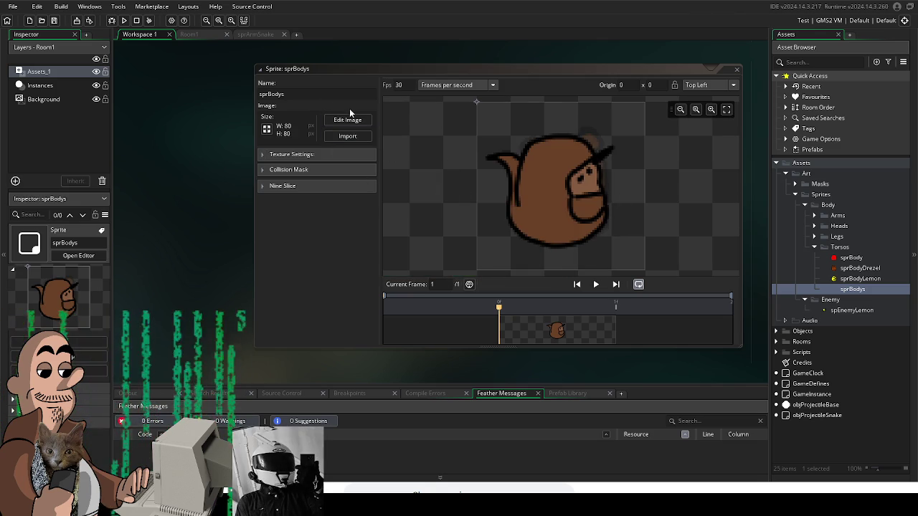
Step: Rename the brown torso sprite to sprBodyKangaroo
click(308, 93)
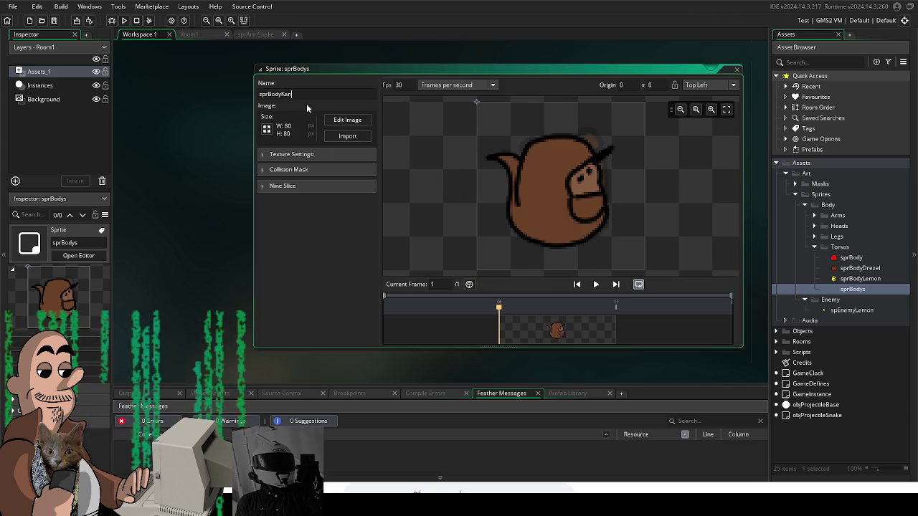
text(garoo)
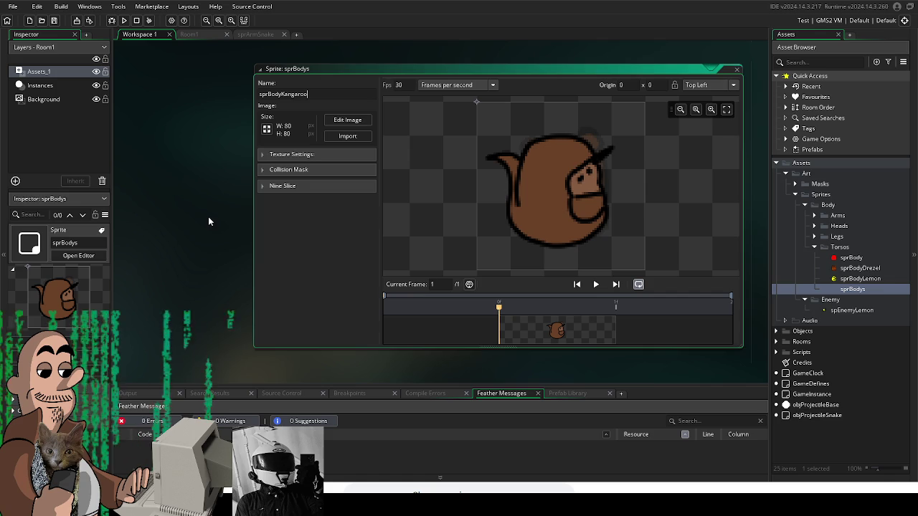
key(Return)
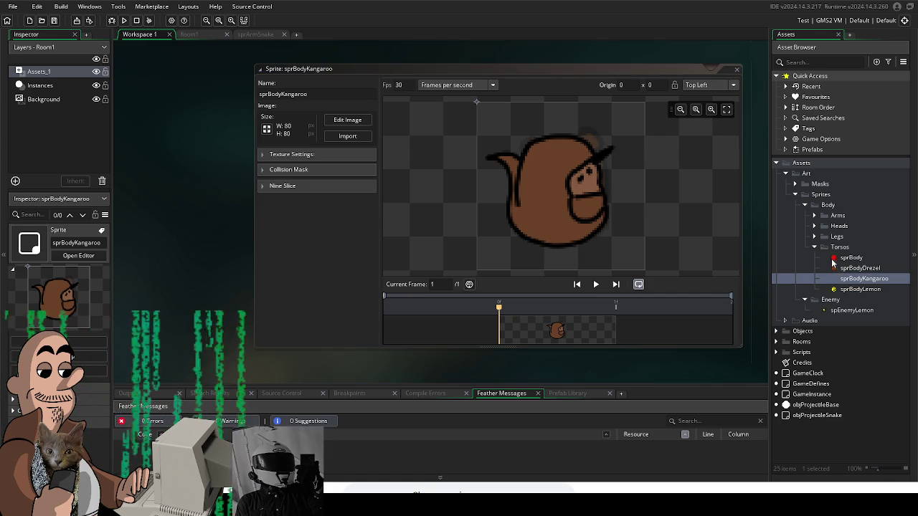
click(836, 248)
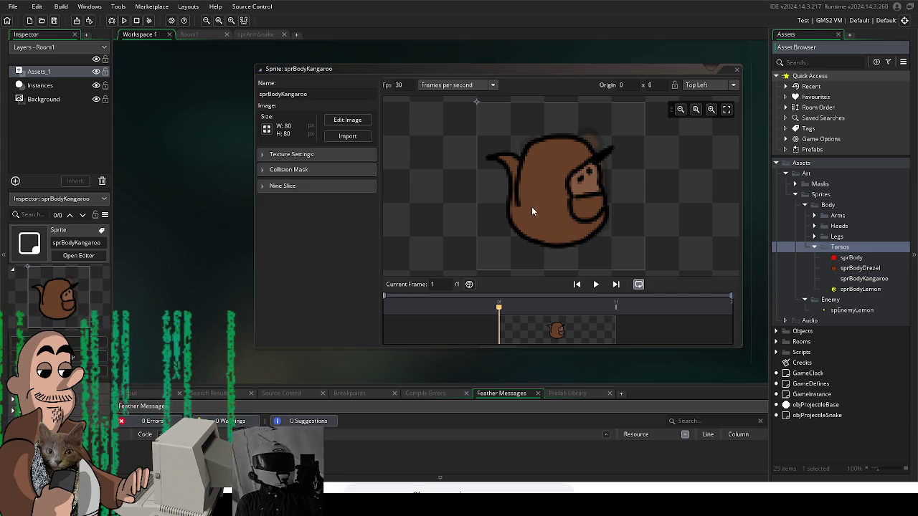
right_click(837, 248)
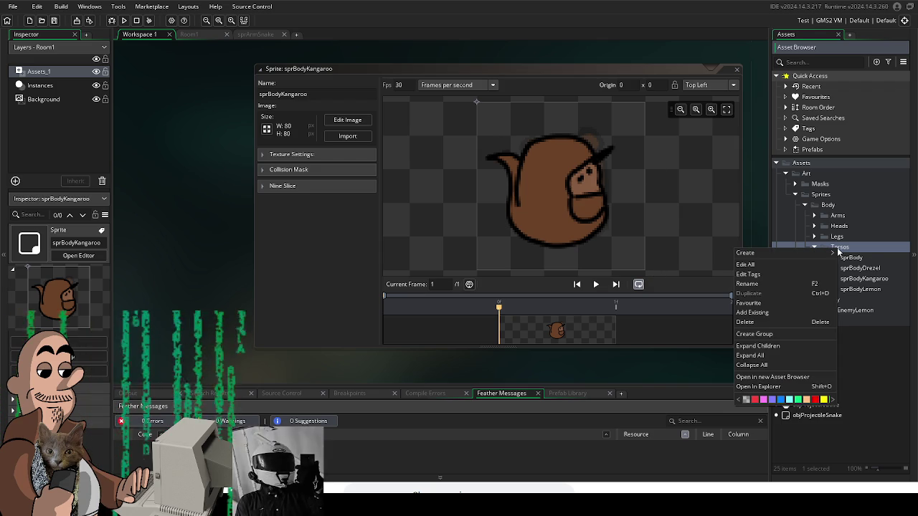
Step: Create a new sprite in the Torsos folder named sprBodys
mouse_move(834, 257)
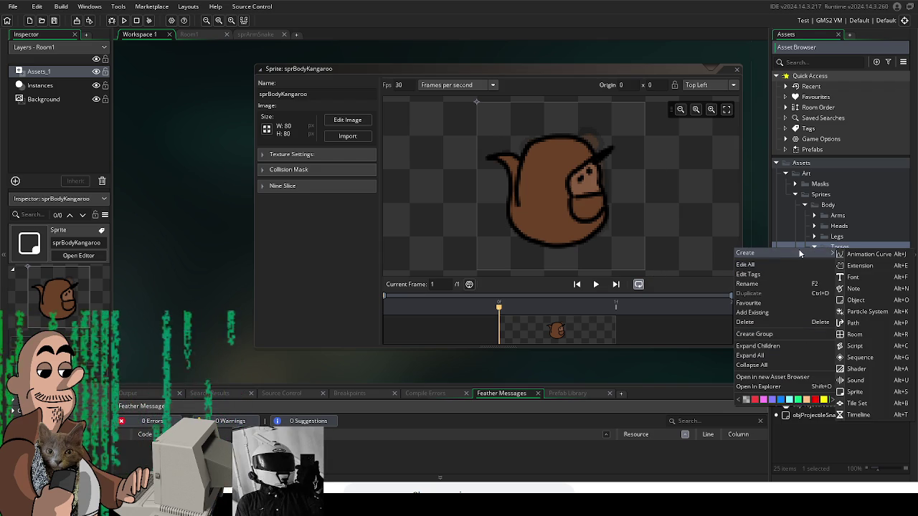
click(707, 371)
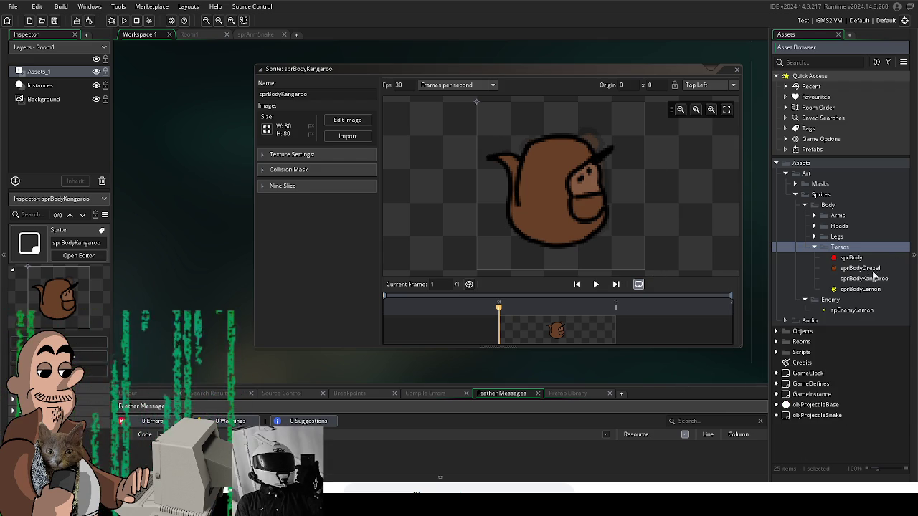
click(855, 258)
key(alt+s)
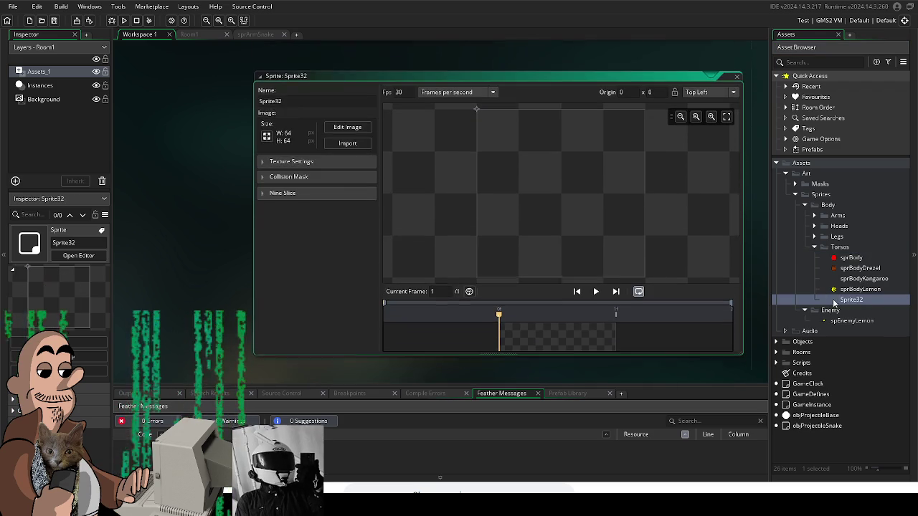
text(sprBodys)
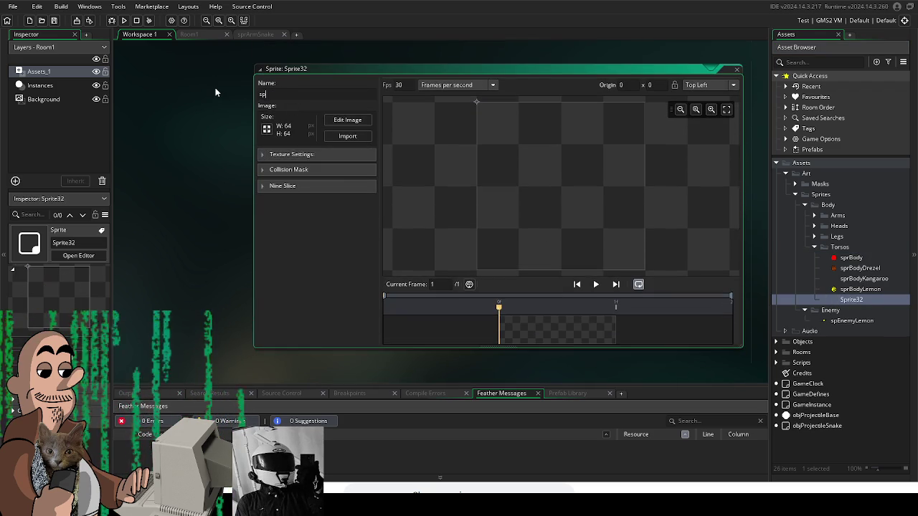
key(Return)
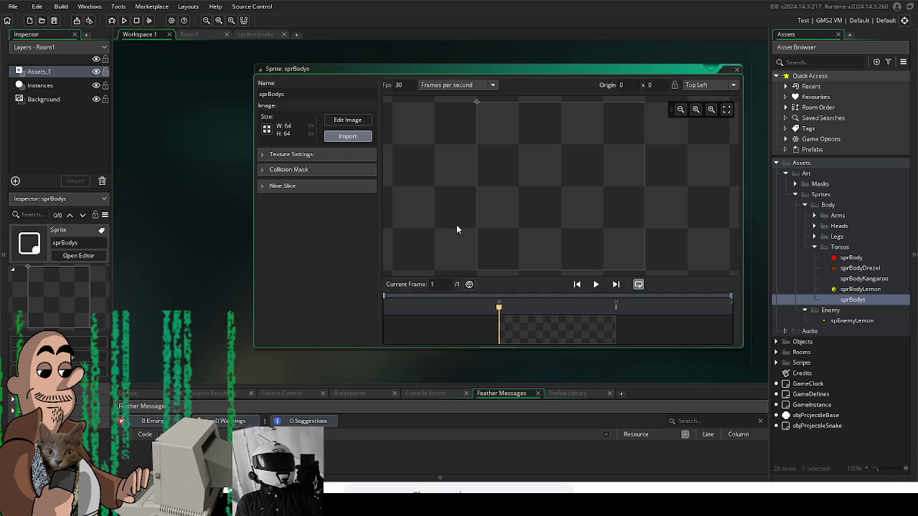
Step: Import the 150×150 black spiky body and set its origin to 74, 39
click(491, 256)
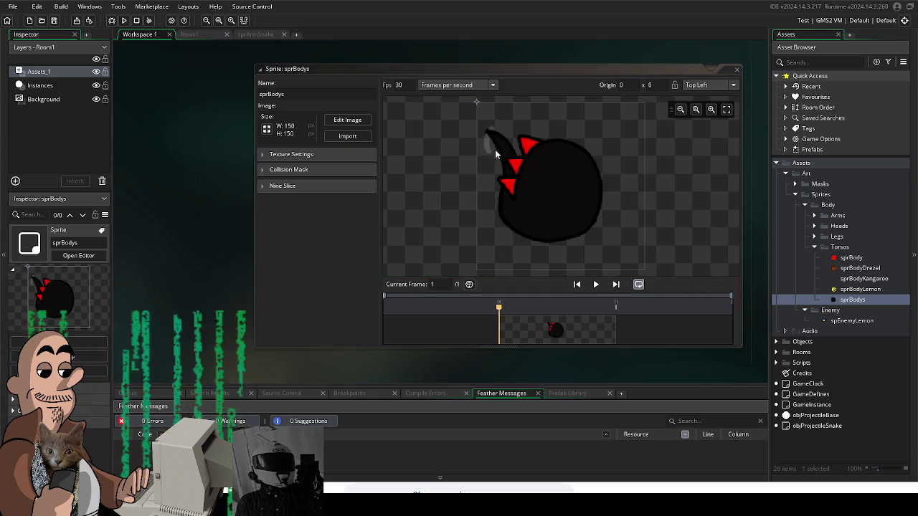
drag(478, 104, 588, 145)
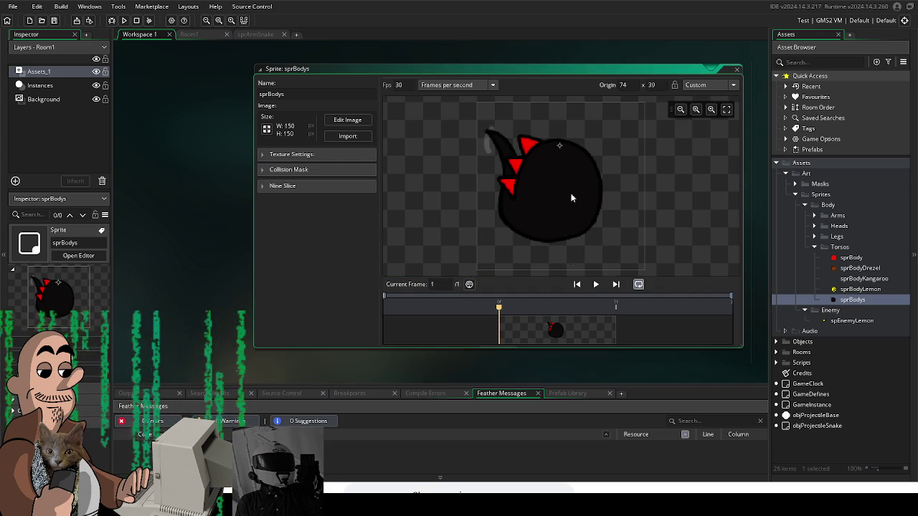
double_click(552, 331)
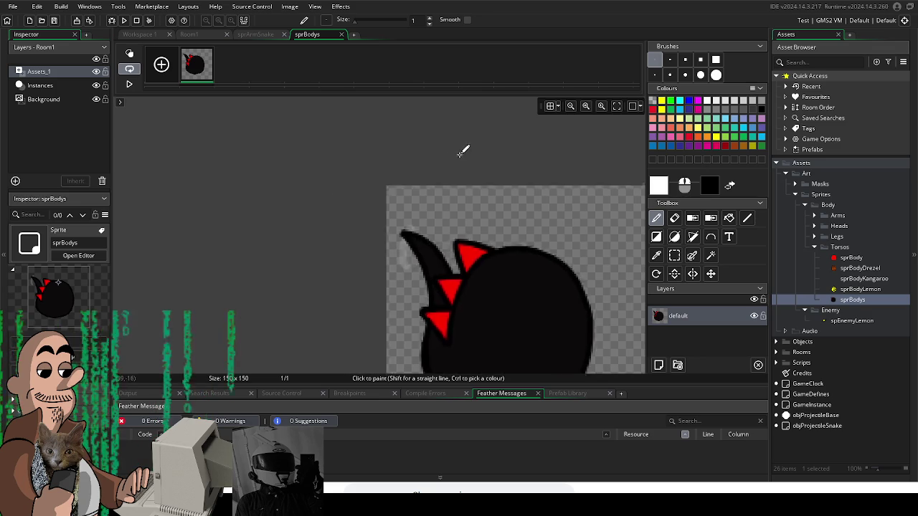
Step: Erase the faint grey smudge beside the black body's tail with the Eraser
scroll(427, 182, up, 4)
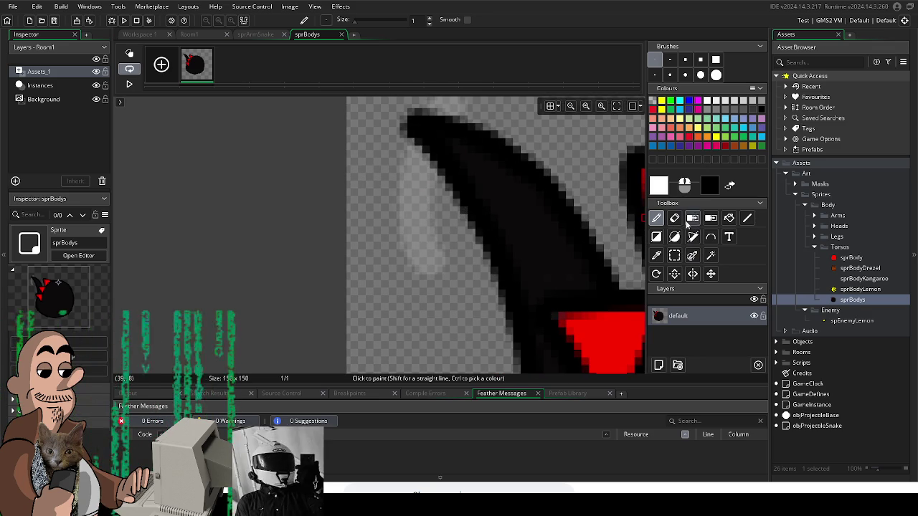
click(691, 218)
click(678, 221)
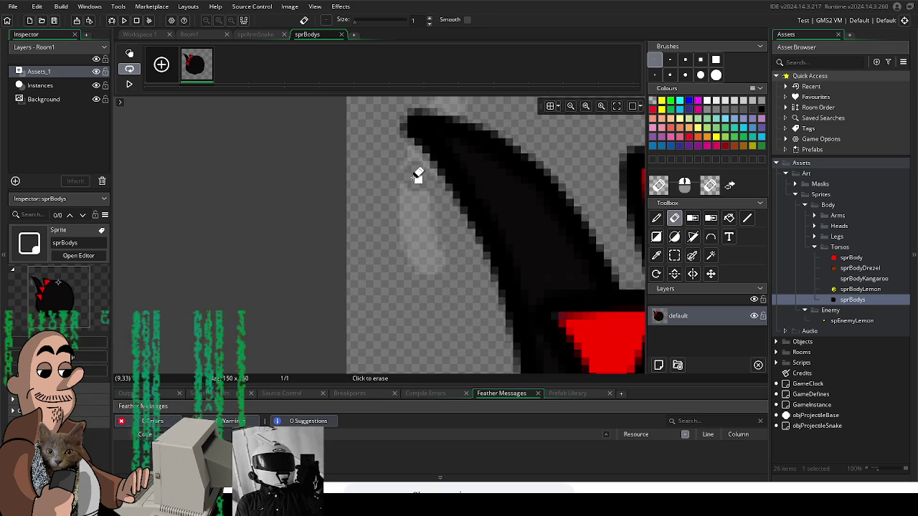
mouse_move(399, 197)
mouse_down()
mouse_move(430, 184)
mouse_move(383, 220)
mouse_move(419, 235)
mouse_move(430, 253)
mouse_move(416, 261)
mouse_up()
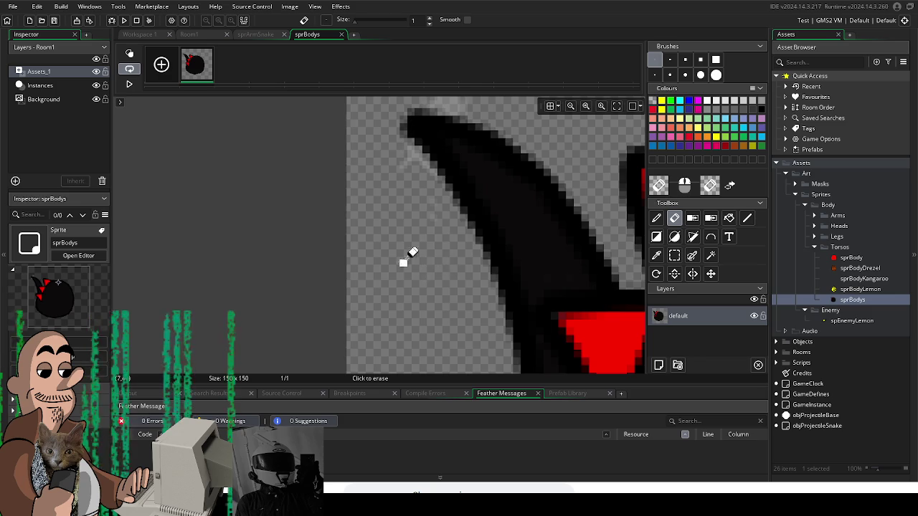
scroll(402, 252, up, 2)
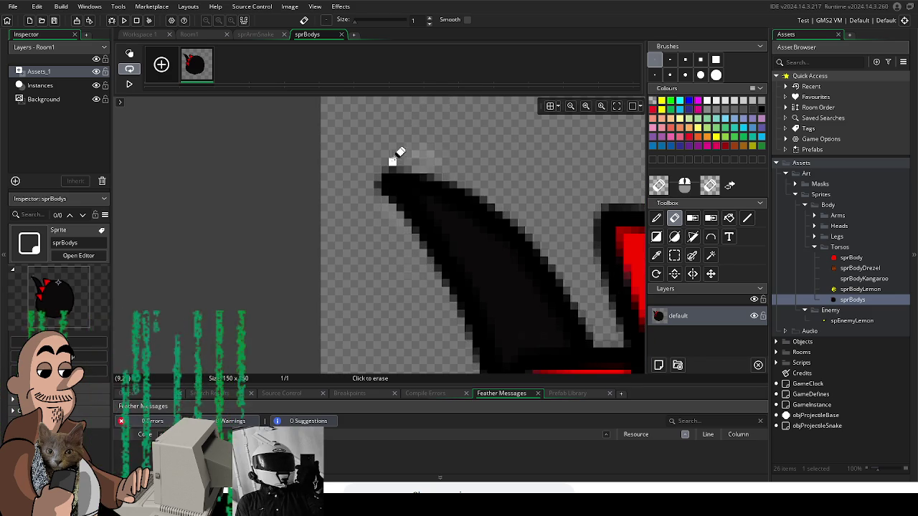
scroll(536, 198, down, 5)
scroll(529, 211, down, 3)
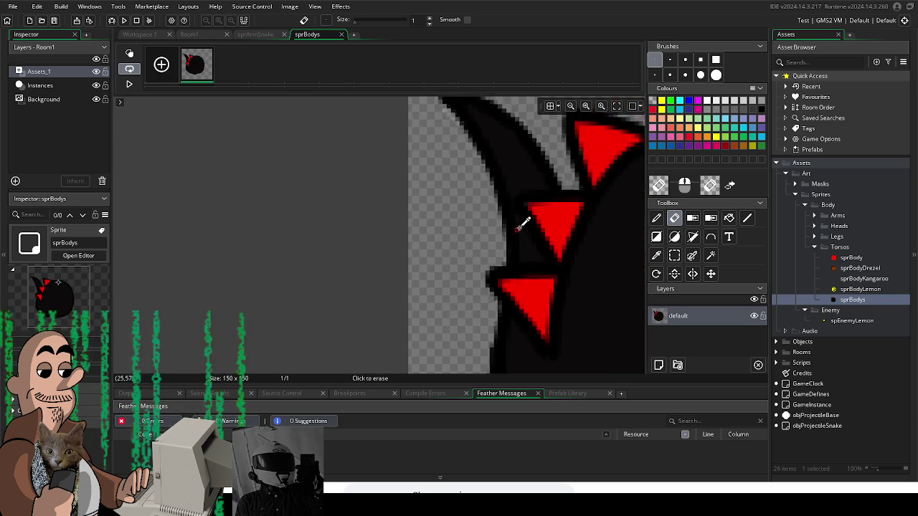
scroll(508, 205, up, 3)
key(d)
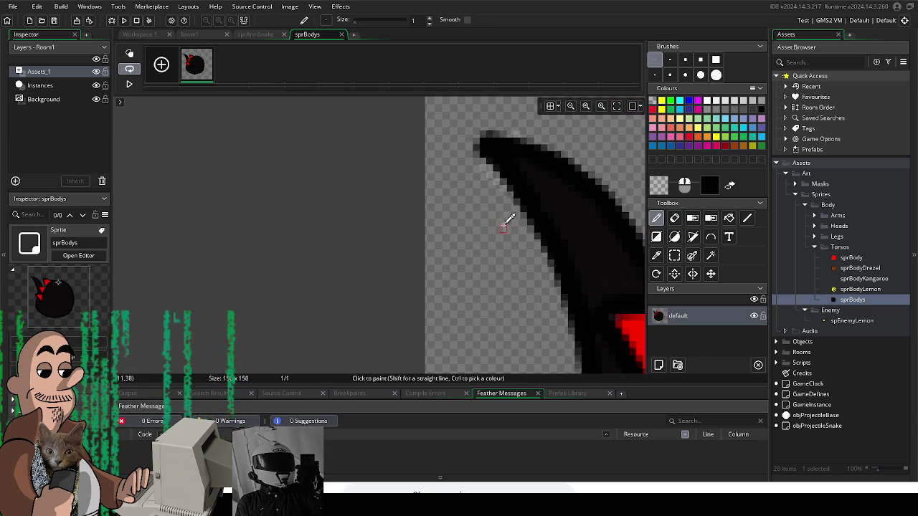
key(e)
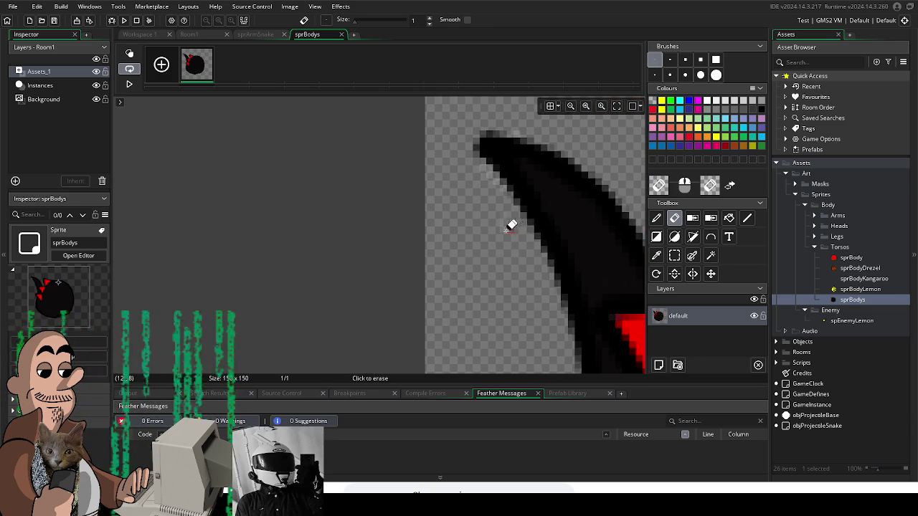
scroll(502, 237, up, 2)
scroll(531, 239, down, 2)
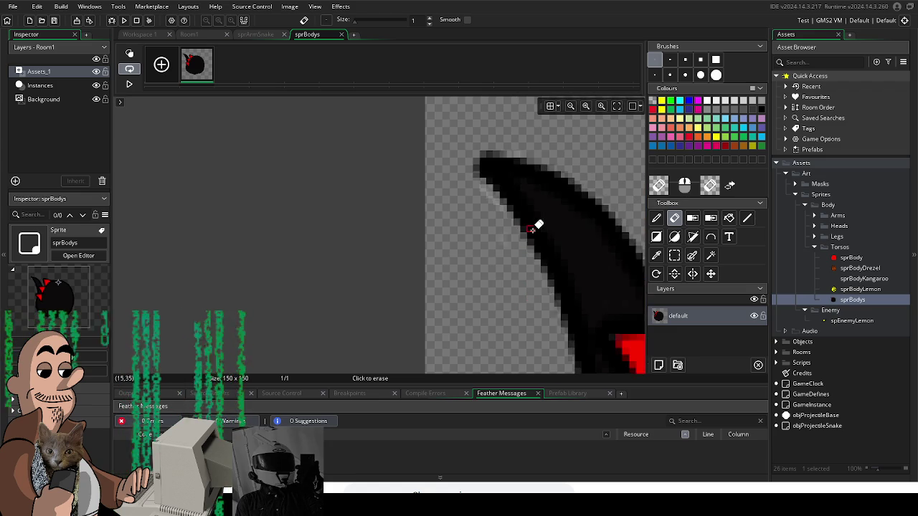
scroll(543, 303, down, 5)
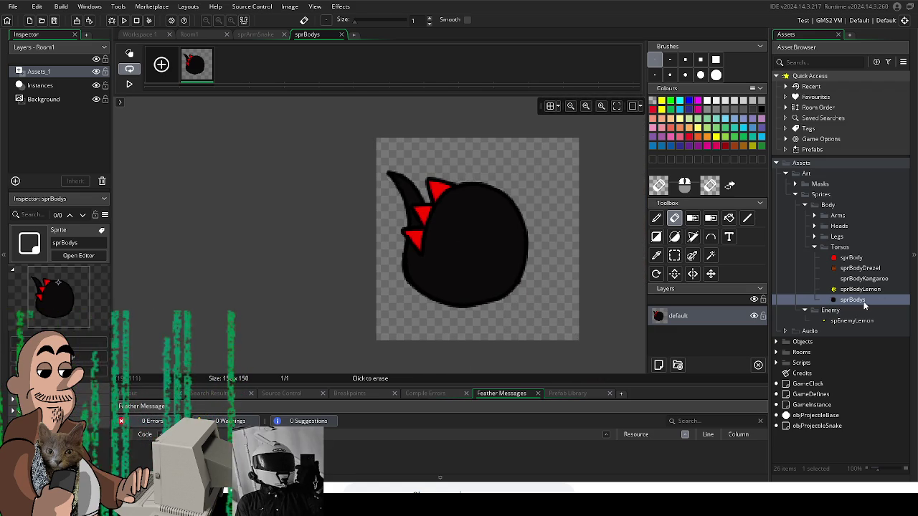
double_click(852, 300)
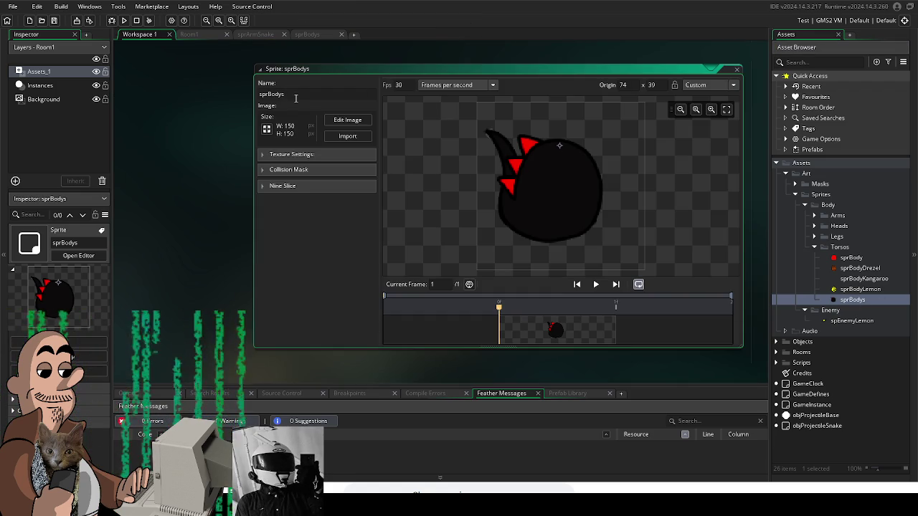
Step: Finish renaming the black spiky torso sprite from sprBodys to sprBodyDino
text(ino)
key(Return)
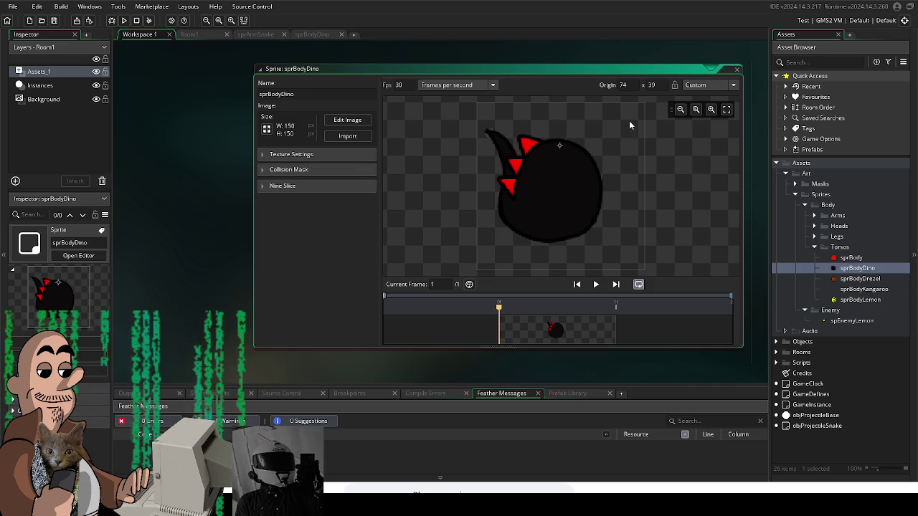
drag(567, 199, 526, 205)
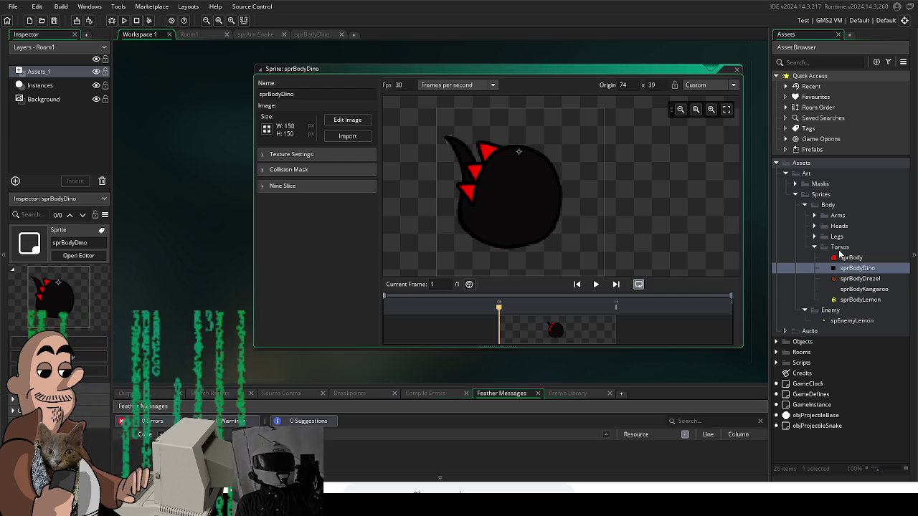
click(839, 247)
right_click(837, 249)
Step: Create sprBodyDrezelReal in Torsos with the 100×100 muscular torso and origin 50, 32
mouse_move(789, 256)
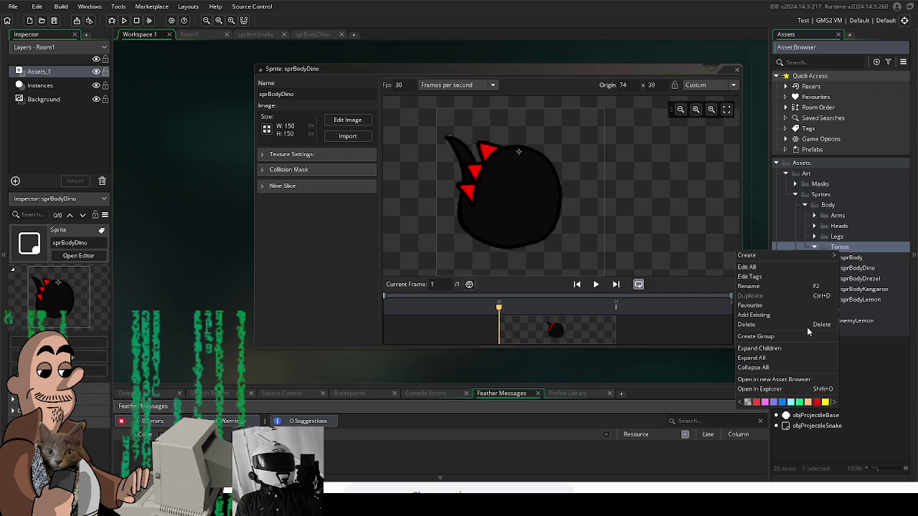
mouse_move(747, 256)
click(896, 278)
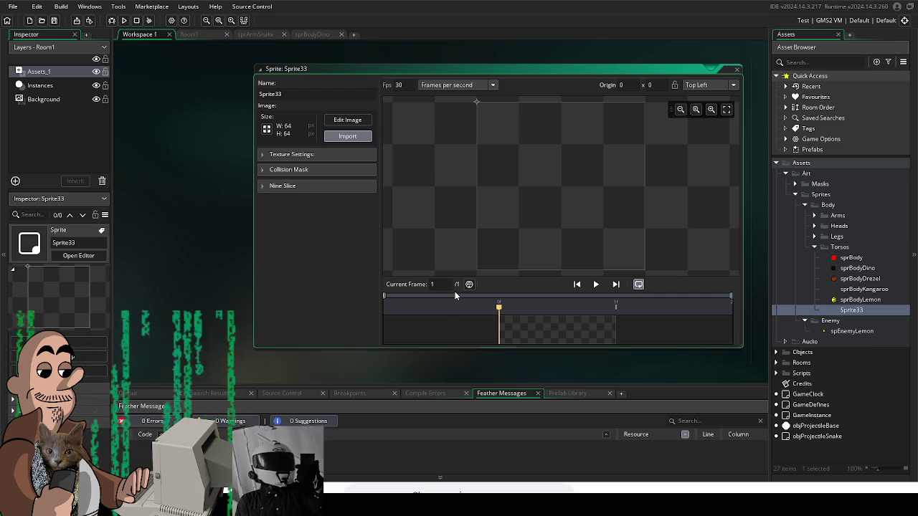
click(496, 258)
drag(476, 102, 560, 155)
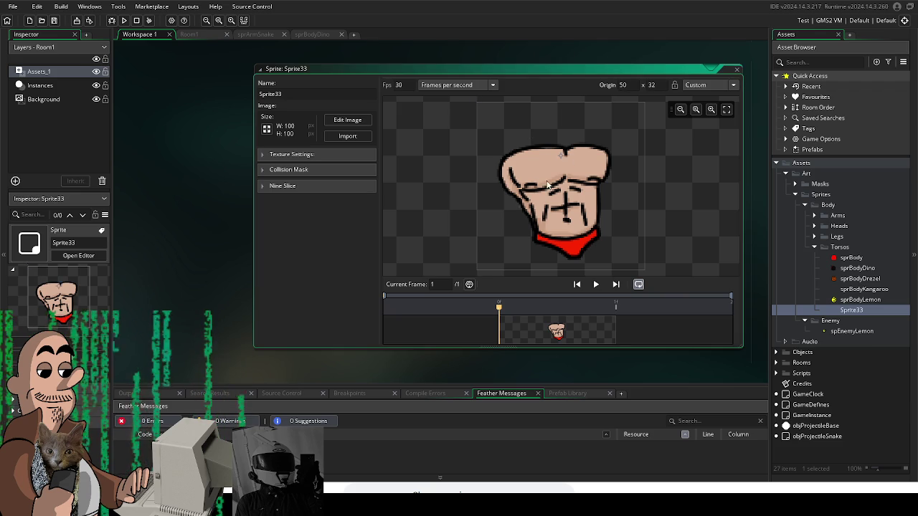
double_click(316, 94)
text(sp)
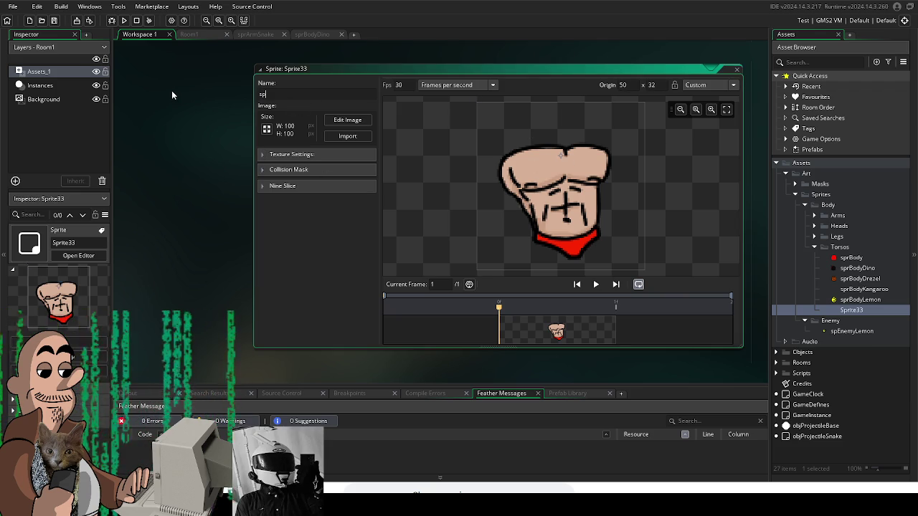
text(rBodyDrez)
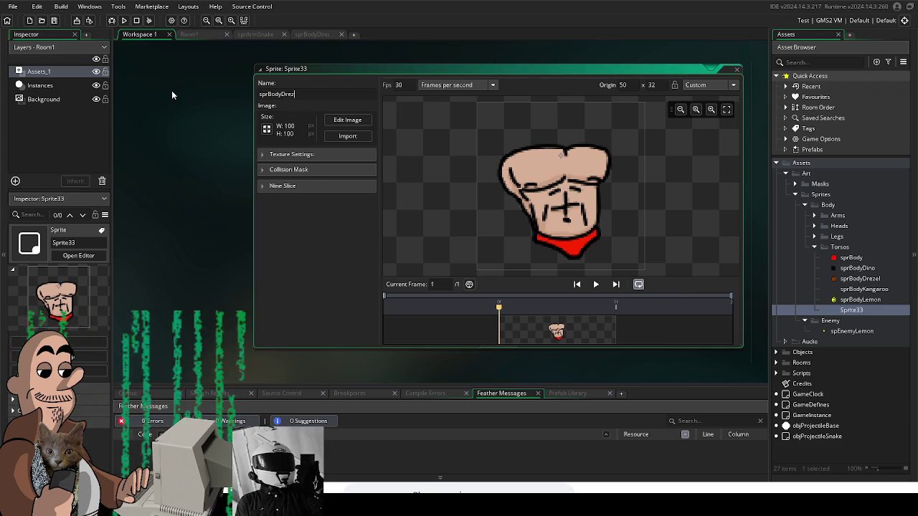
text(elReal)
key(Return)
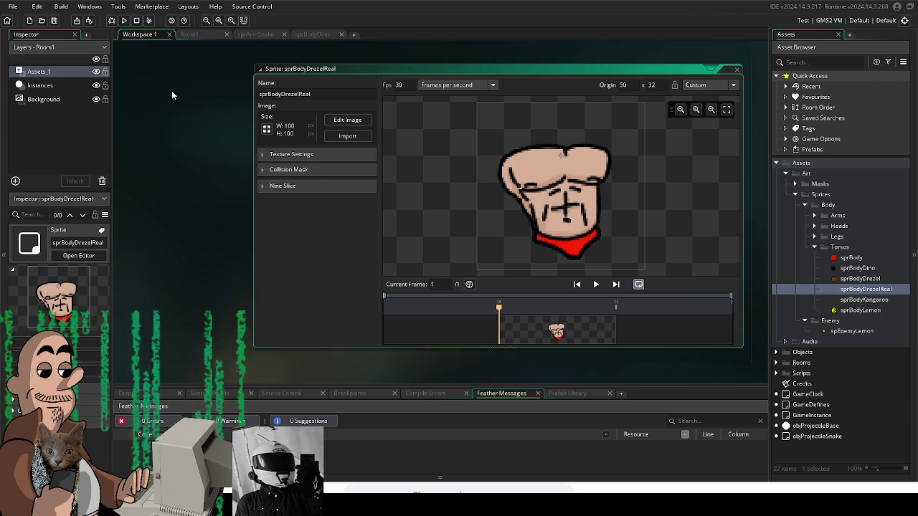